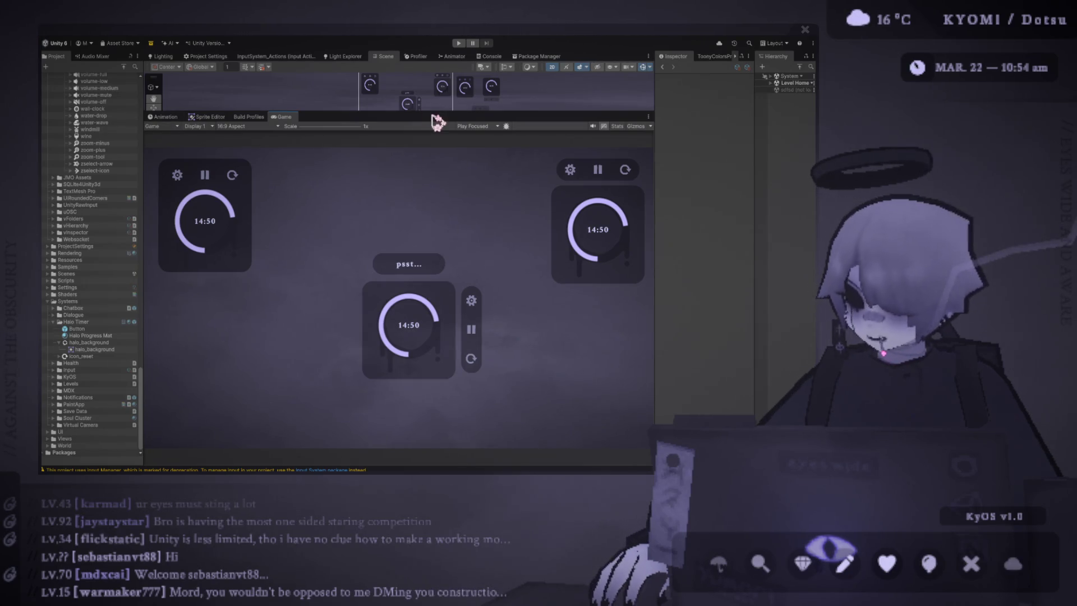
Step: Enlarge the Scene view over the Game view, zoom onto the timer's side button column, and widen the Hierarchy
{"action": "left_click_drag", "start_coordinate": [431, 115], "coordinate": [433, 255]}
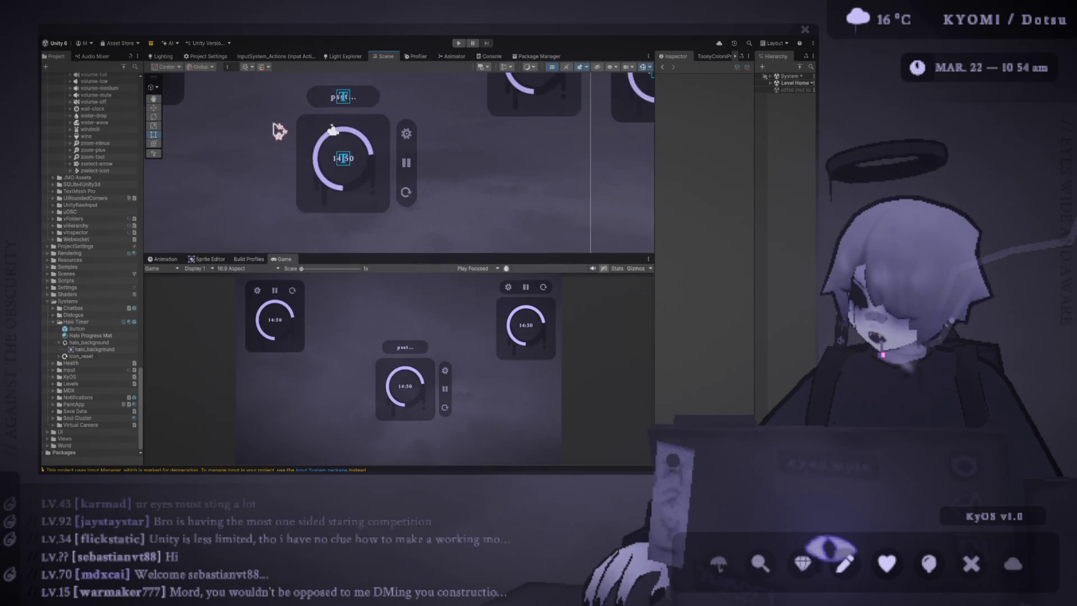
{"action": "scroll", "coordinate": [294, 148], "scroll_direction": "up", "scroll_amount": 1}
{"action": "left_click", "coordinate": [341, 193]}
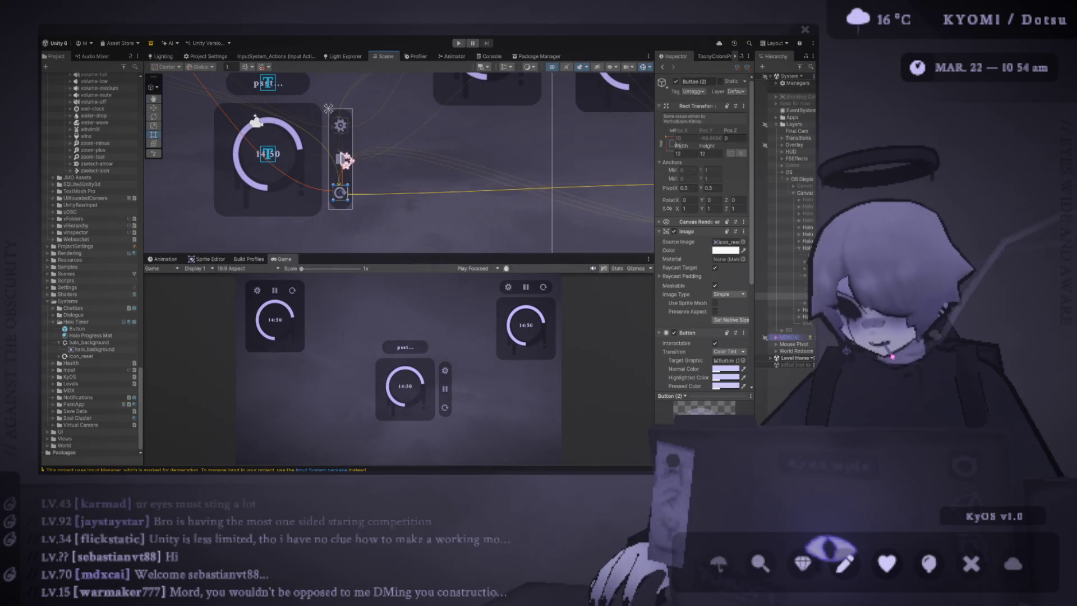
{"action": "left_click_drag", "start_coordinate": [401, 165], "coordinate": [372, 156]}
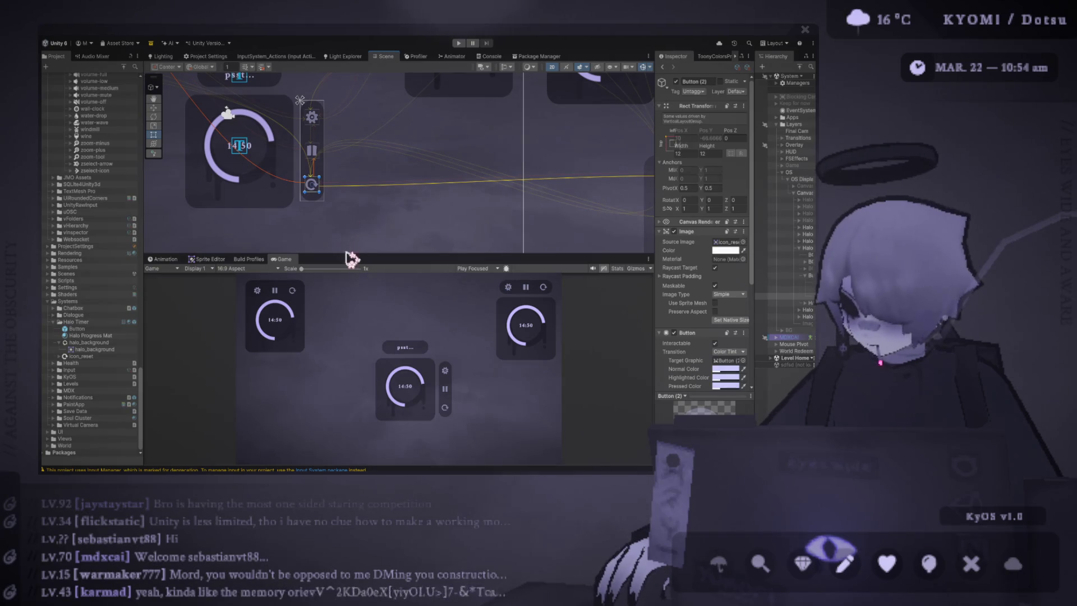
{"action": "scroll", "coordinate": [343, 247], "scroll_direction": "up", "scroll_amount": 1}
{"action": "left_click_drag", "start_coordinate": [343, 255], "coordinate": [337, 352]}
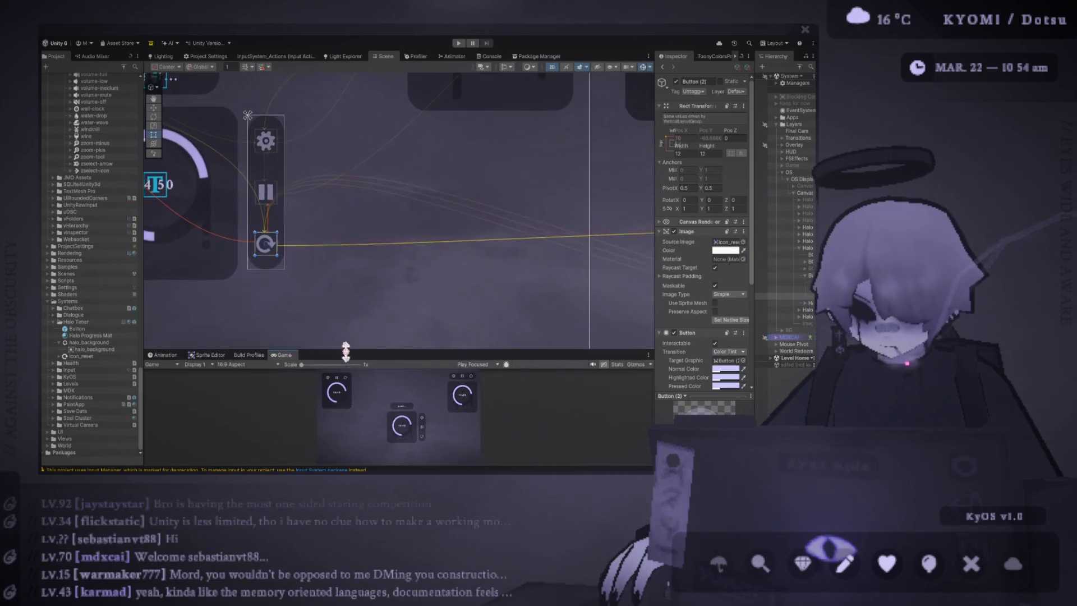
{"action": "left_click_drag", "start_coordinate": [286, 197], "coordinate": [425, 211]}
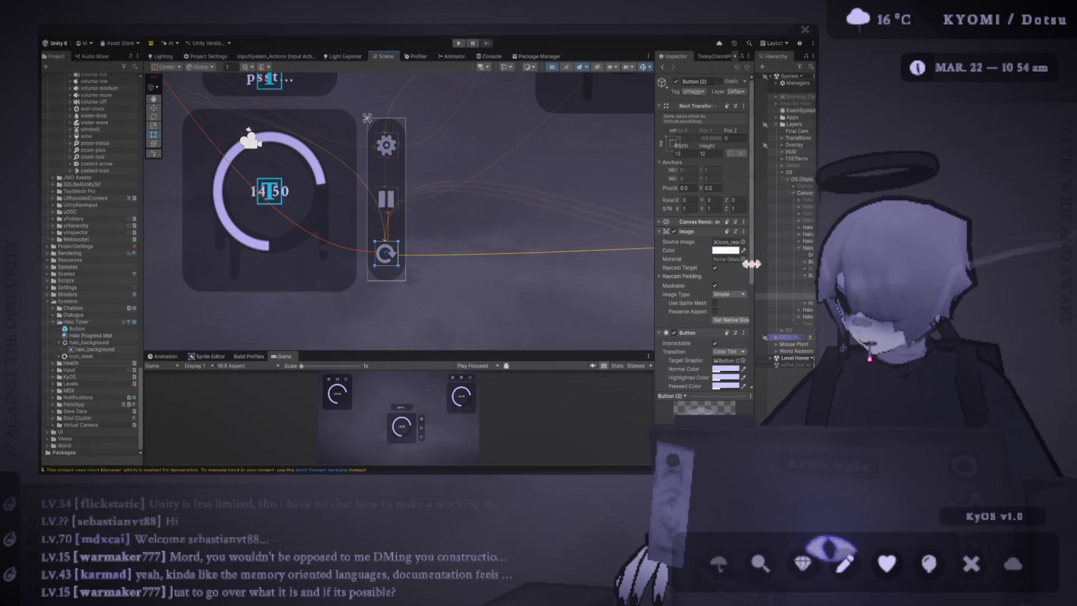
{"action": "left_click_drag", "start_coordinate": [753, 262], "coordinate": [635, 262]}
Step: Duplicate Button (2) into Button (3) and locate the arrow-big-right sprite for its icon
{"action": "left_click", "coordinate": [731, 296]}
{"action": "key", "text": "ctrl+d"}
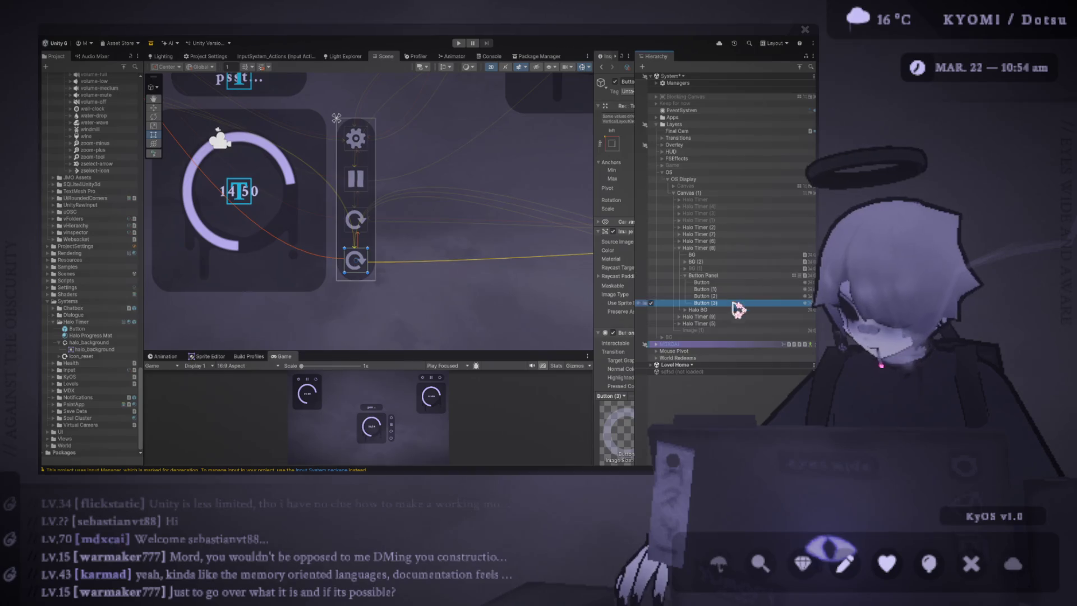
{"action": "left_click_drag", "start_coordinate": [593, 238], "coordinate": [436, 236]}
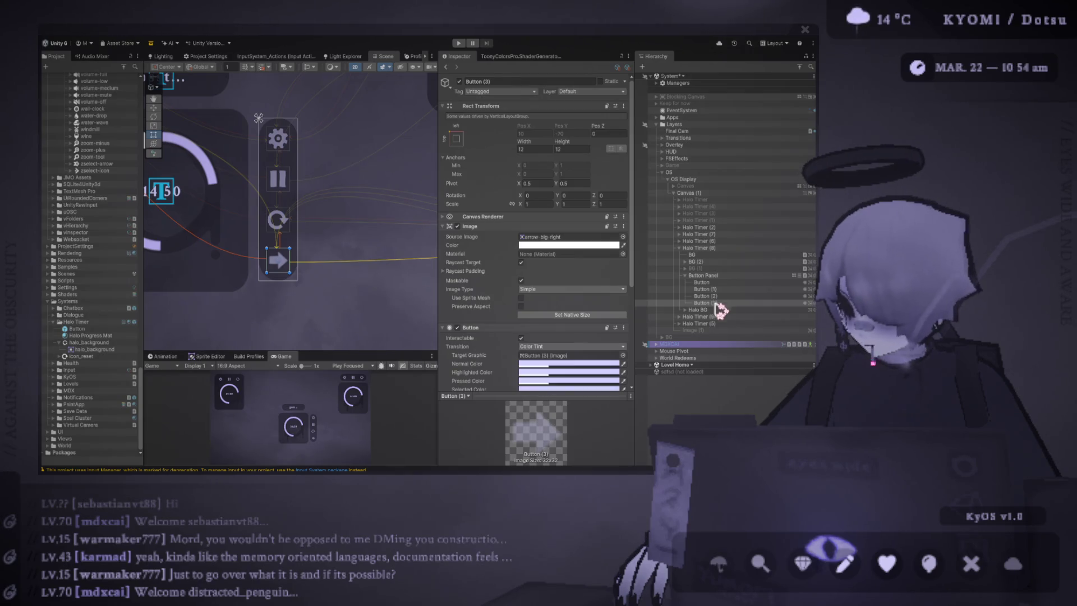
{"action": "left_click", "coordinate": [570, 237]}
Step: Change the arrow-big-right sprite's Max Size to 256 and apply the import settings
{"action": "left_click", "coordinate": [104, 76]}
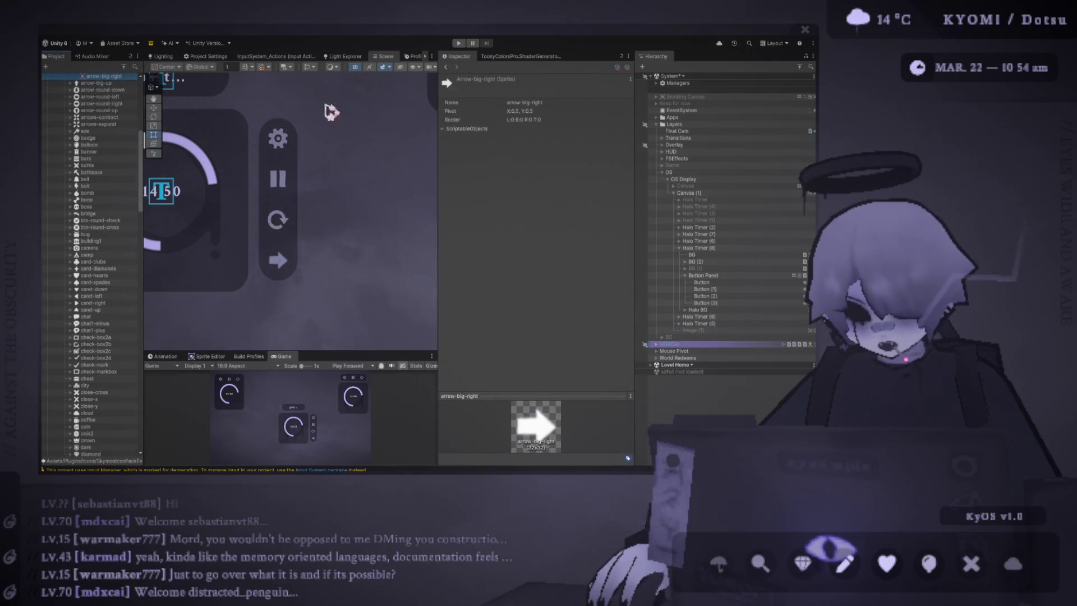
{"action": "scroll", "coordinate": [106, 113], "scroll_direction": "up", "scroll_amount": 1}
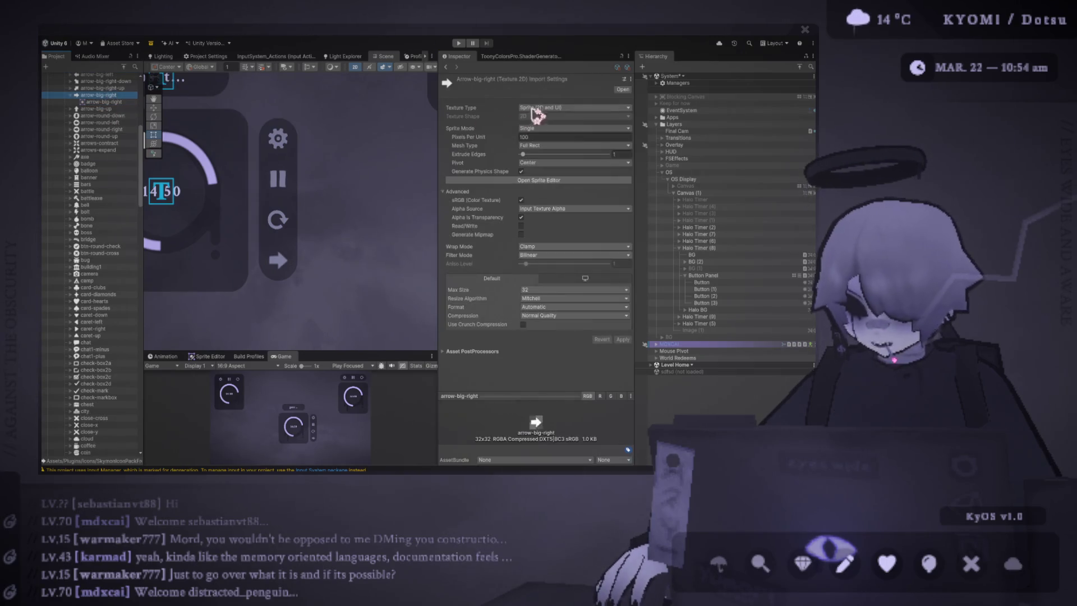
{"action": "left_click", "coordinate": [532, 291]}
{"action": "left_click", "coordinate": [553, 332]}
{"action": "left_click", "coordinate": [623, 339]}
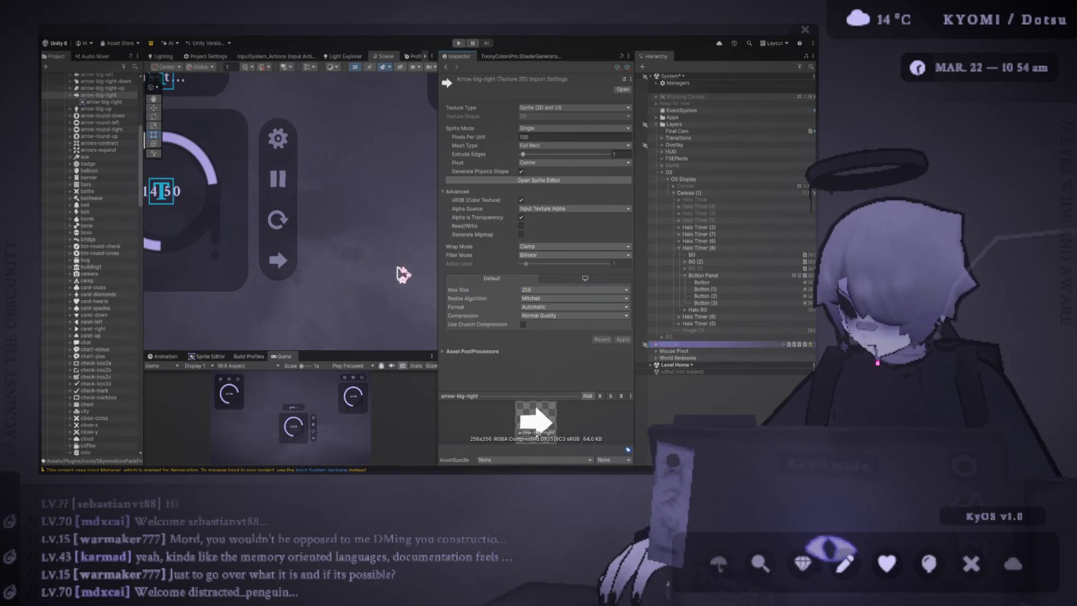
{"action": "left_click_drag", "start_coordinate": [439, 230], "coordinate": [660, 227]}
{"action": "scroll", "coordinate": [534, 243], "scroll_direction": "down", "scroll_amount": 2}
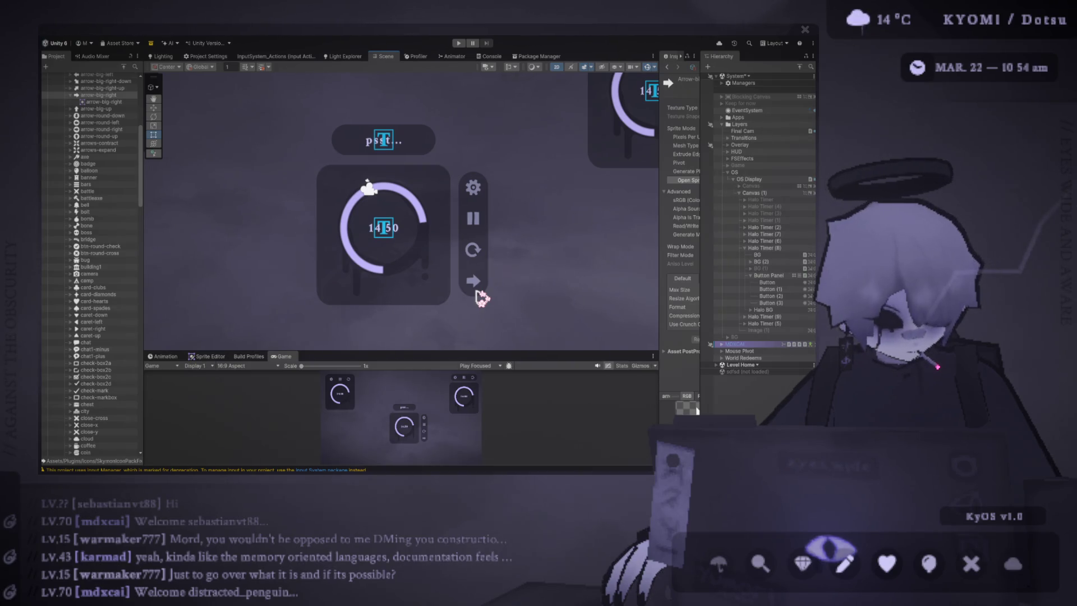
{"action": "scroll", "coordinate": [481, 297], "scroll_direction": "up", "scroll_amount": 1}
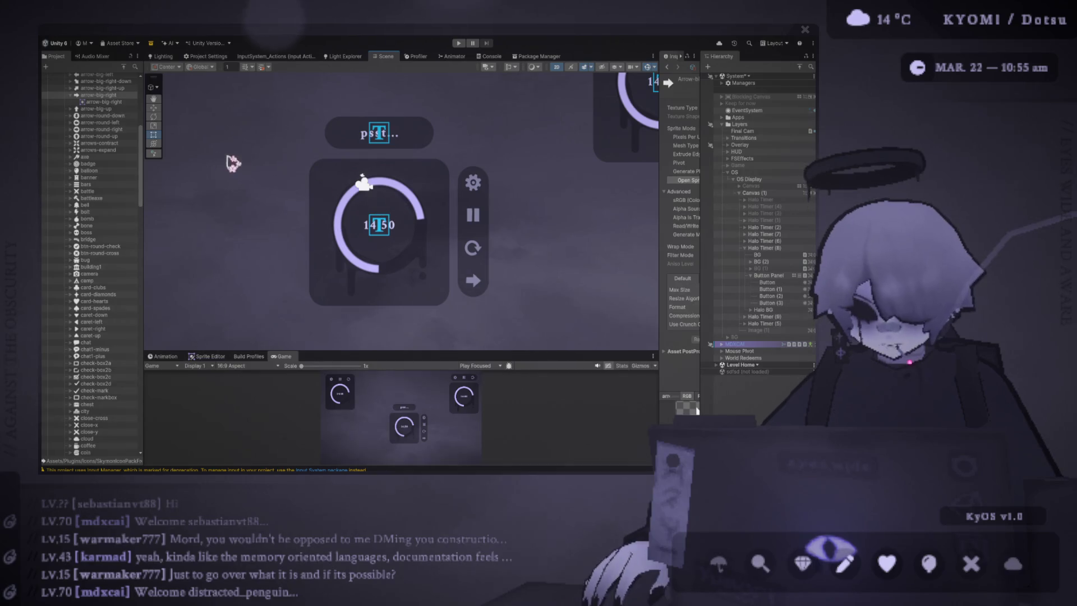
{"action": "left_click", "coordinate": [289, 190]}
{"action": "scroll", "coordinate": [290, 191], "scroll_direction": "down", "scroll_amount": 1}
{"action": "scroll", "coordinate": [392, 167], "scroll_direction": "up", "scroll_amount": 1}
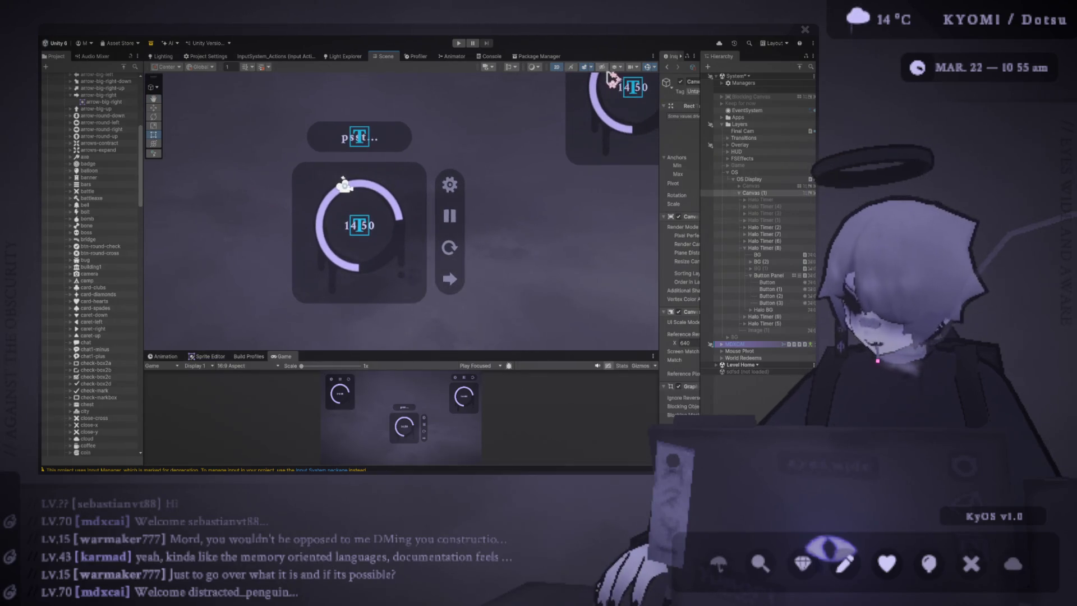
{"action": "left_click_drag", "start_coordinate": [364, 171], "coordinate": [383, 158]}
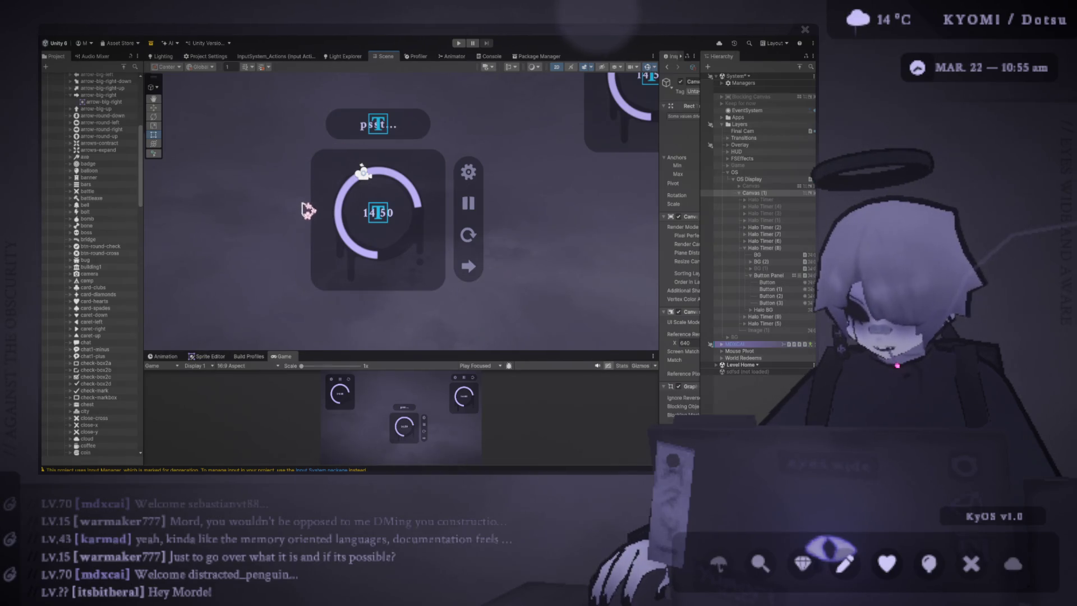
{"action": "left_click", "coordinate": [471, 238]}
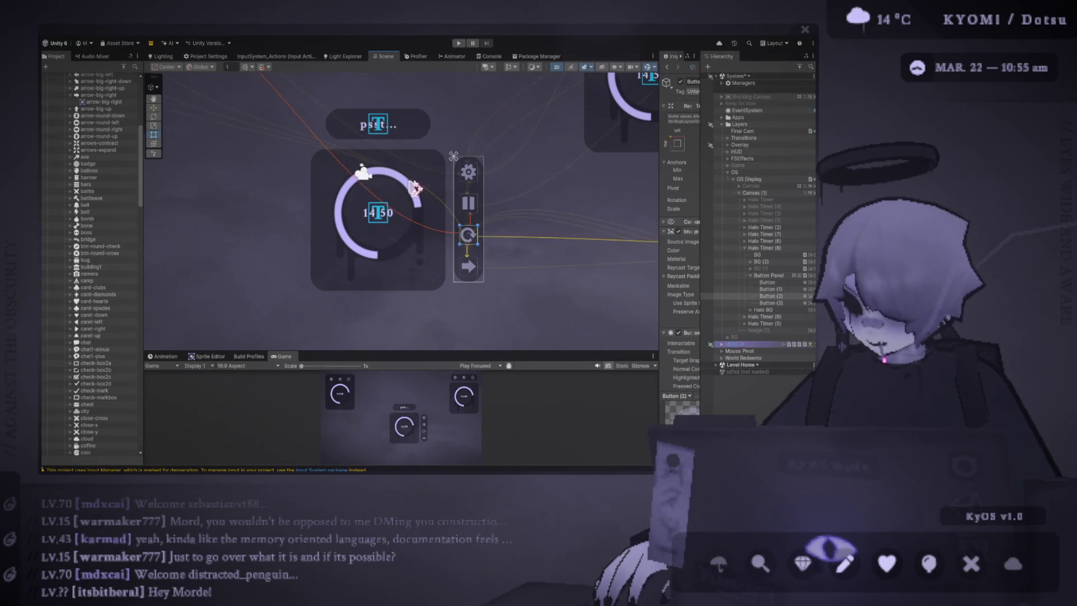
{"action": "left_click", "coordinate": [365, 288]}
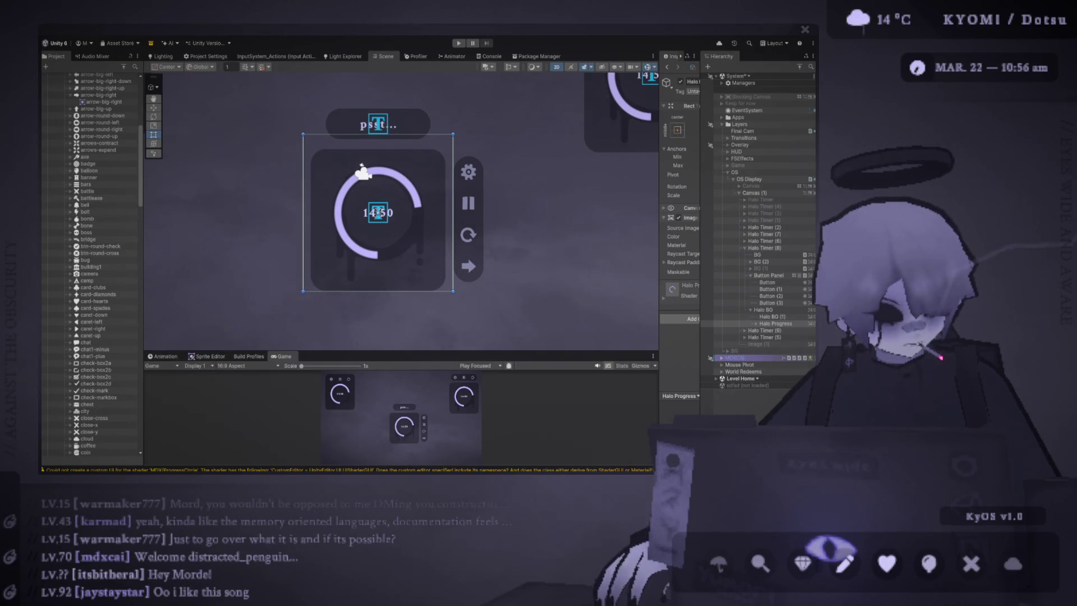
{"action": "left_click", "coordinate": [325, 164]}
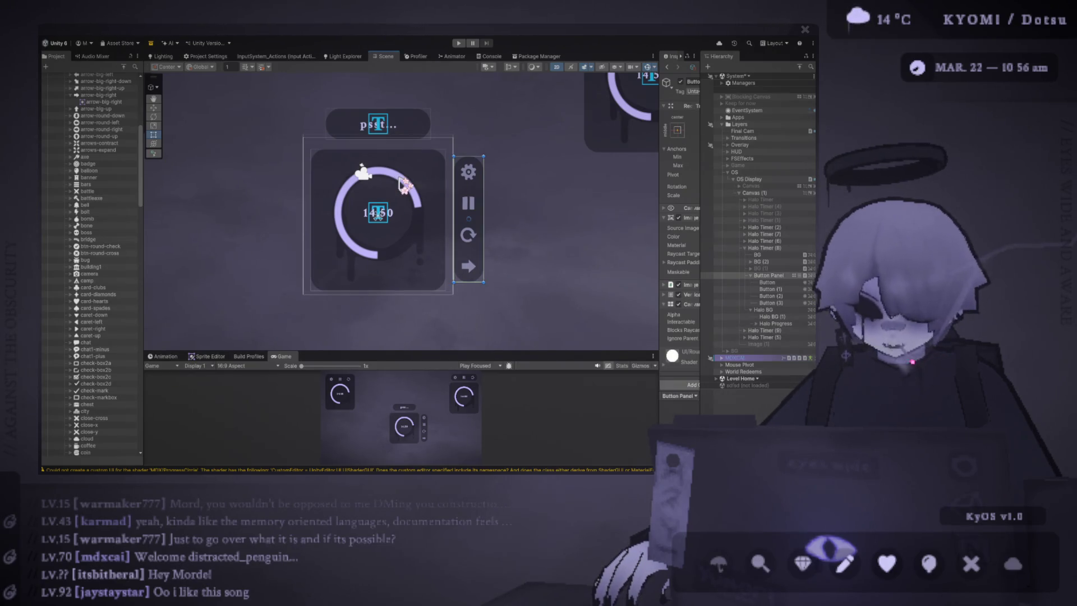
{"action": "left_click", "coordinate": [255, 192]}
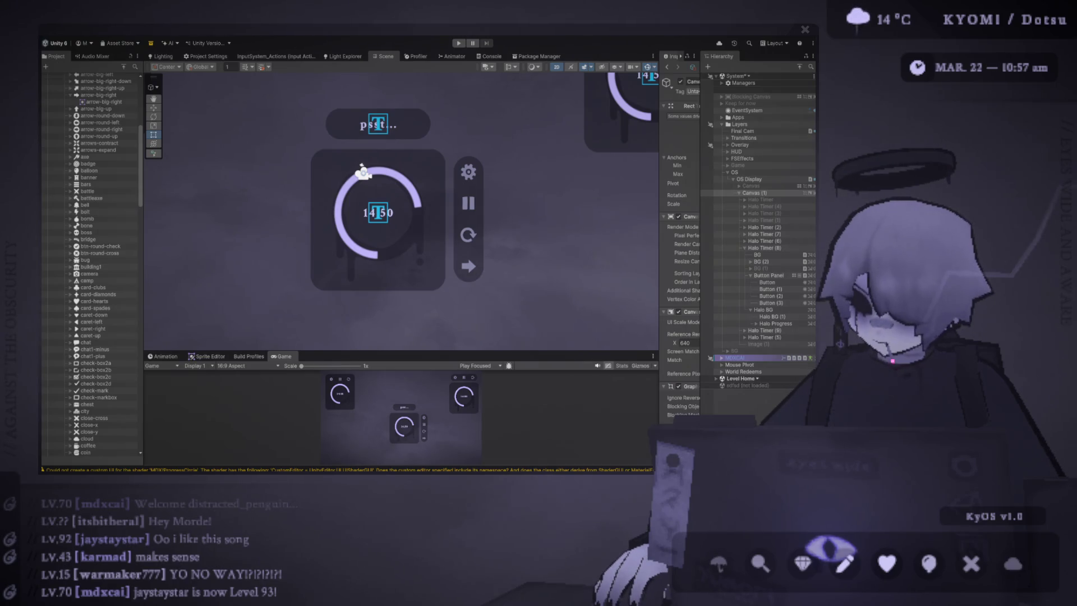
{"action": "mouse_move", "coordinate": [395, 352]}
{"action": "left_mouse_down"}
{"action": "mouse_move", "coordinate": [399, 295]}
{"action": "mouse_move", "coordinate": [393, 344]}
{"action": "left_mouse_up"}
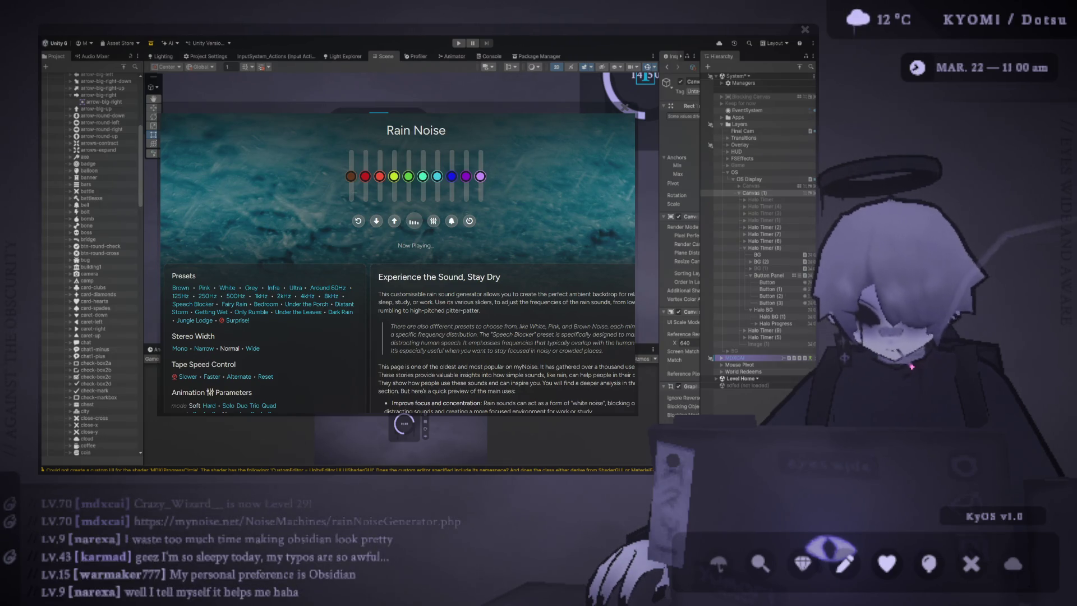
Step: Close the Rain Noise window and switch Unity to the Rect tool (T)
{"action": "key", "text": "alt+Tab"}
{"action": "scroll", "coordinate": [367, 154], "scroll_direction": "up", "scroll_amount": 1}
{"action": "key", "text": "t"}
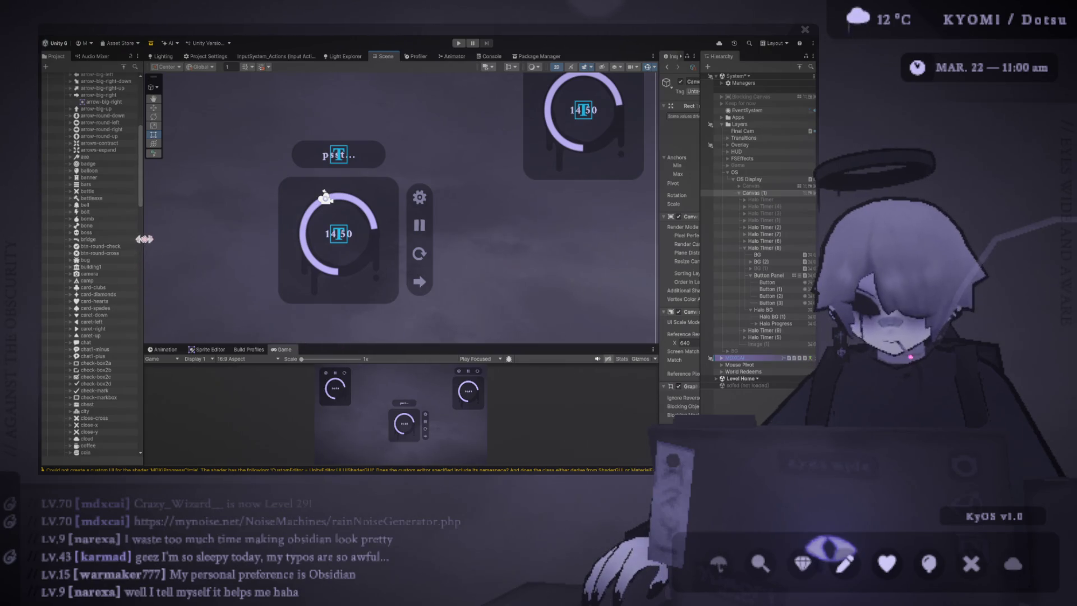
Step: Nudge the Project/Scene splitter left and select Halo BG (1) to show its Image component
{"action": "left_click_drag", "start_coordinate": [145, 239], "coordinate": [139, 238]}
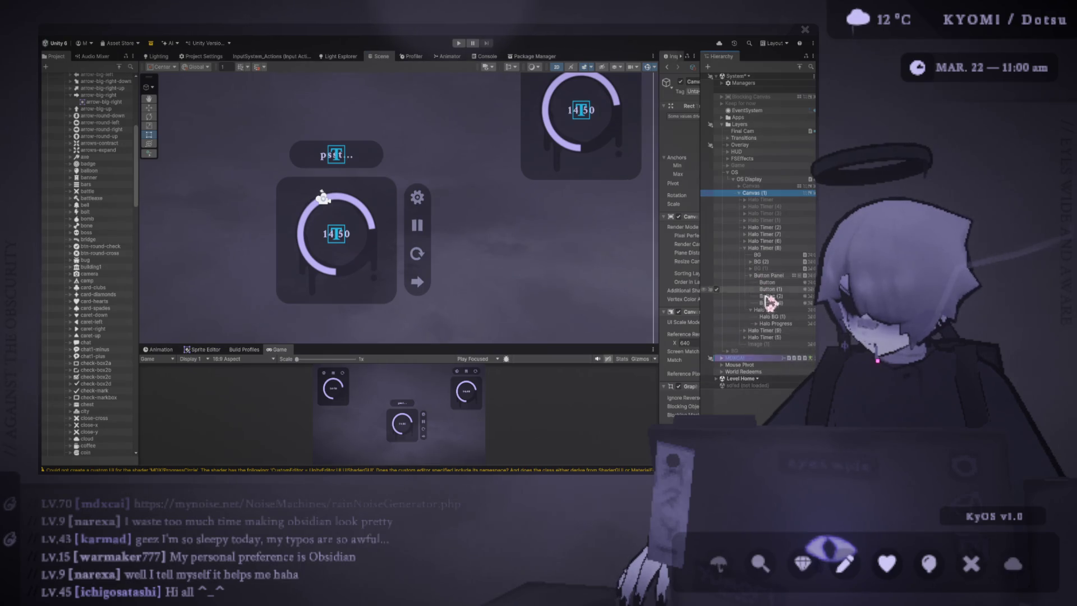
{"action": "left_click", "coordinate": [769, 317]}
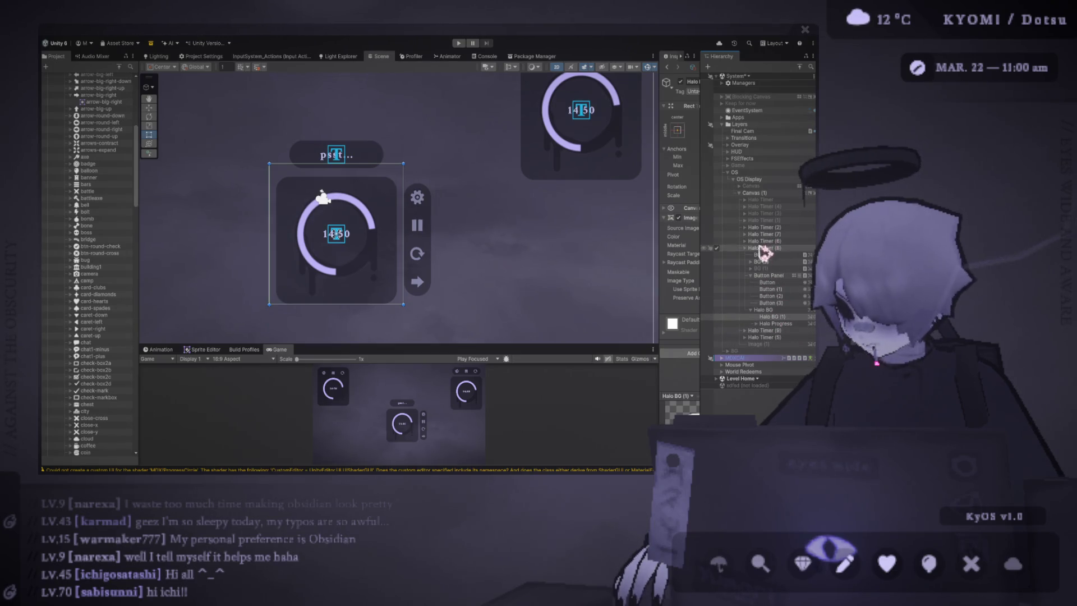
Step: Hide Halo Timer (9) and Halo Timer (5), then move Halo Timer (8) to the top of Canvas (1)
{"action": "left_click", "coordinate": [746, 248]}
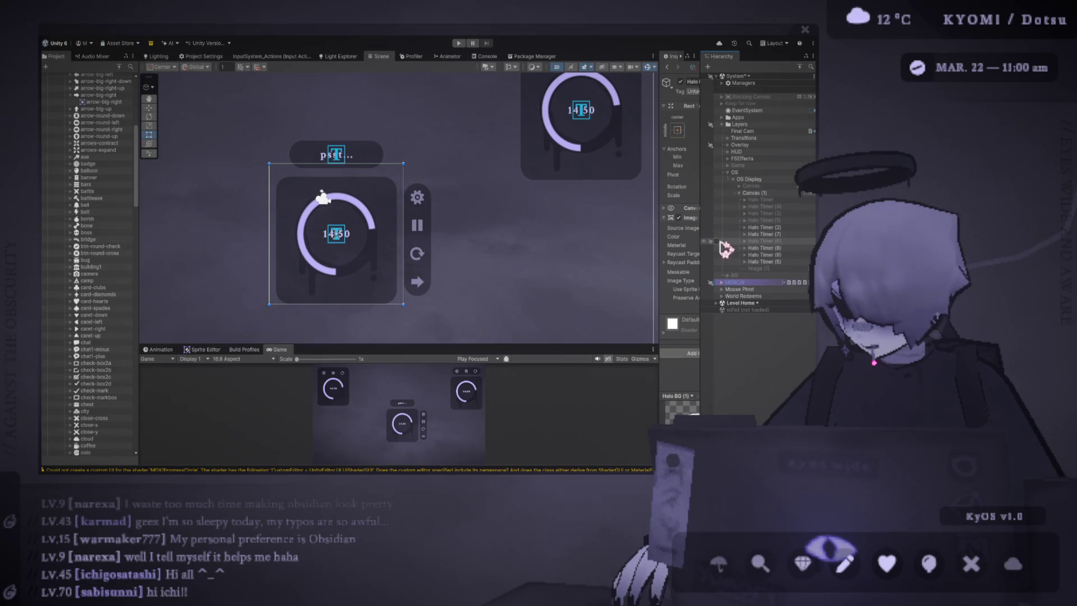
{"action": "scroll", "coordinate": [522, 236], "scroll_direction": "down", "scroll_amount": 5}
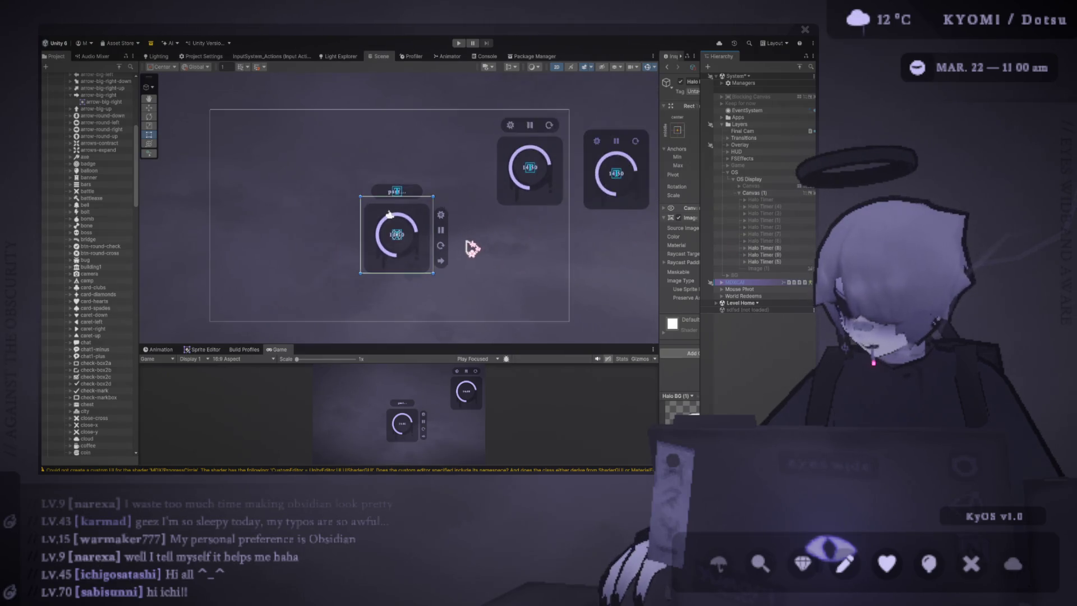
{"action": "left_click", "coordinate": [721, 256]}
{"action": "left_click", "coordinate": [721, 262]}
{"action": "left_click", "coordinate": [760, 248]}
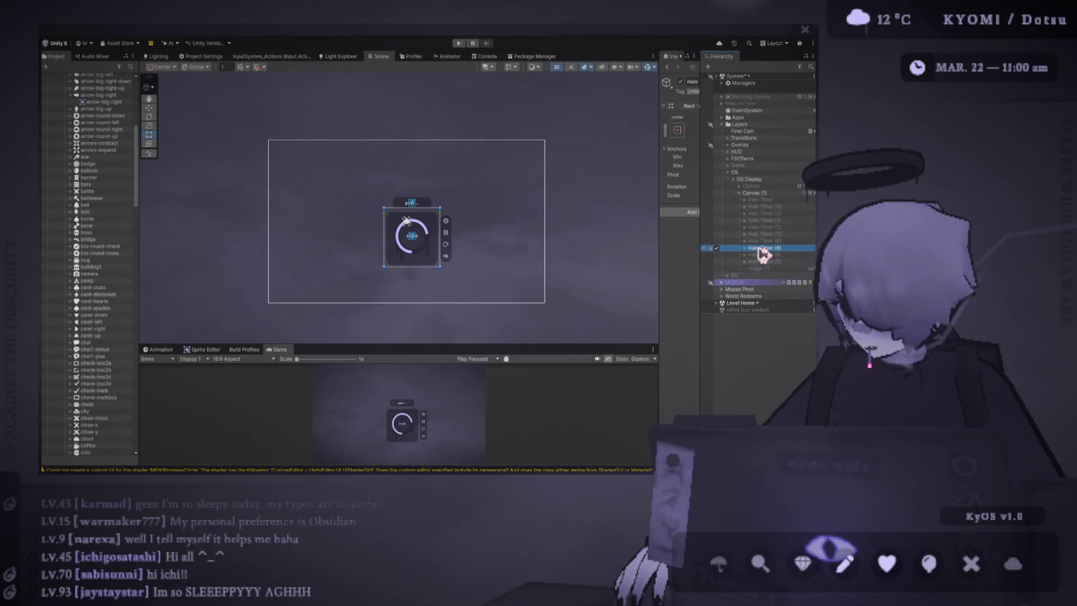
{"action": "left_click_drag", "start_coordinate": [759, 201], "coordinate": [759, 196]}
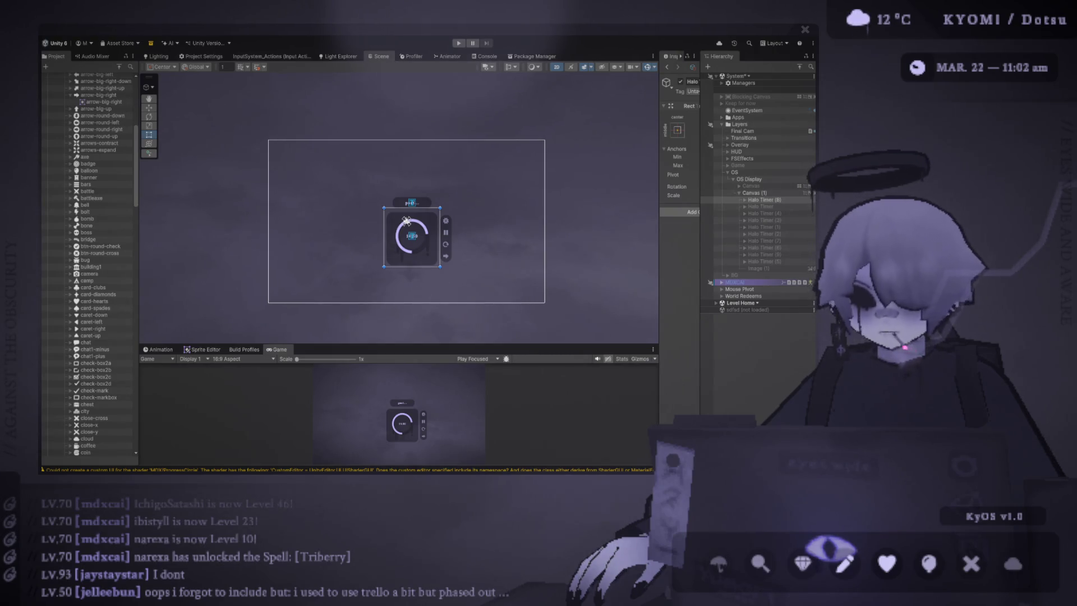
Step: Frame and zoom the Scene view on the halo timer widget and its psst... background
{"action": "key", "text": "f"}
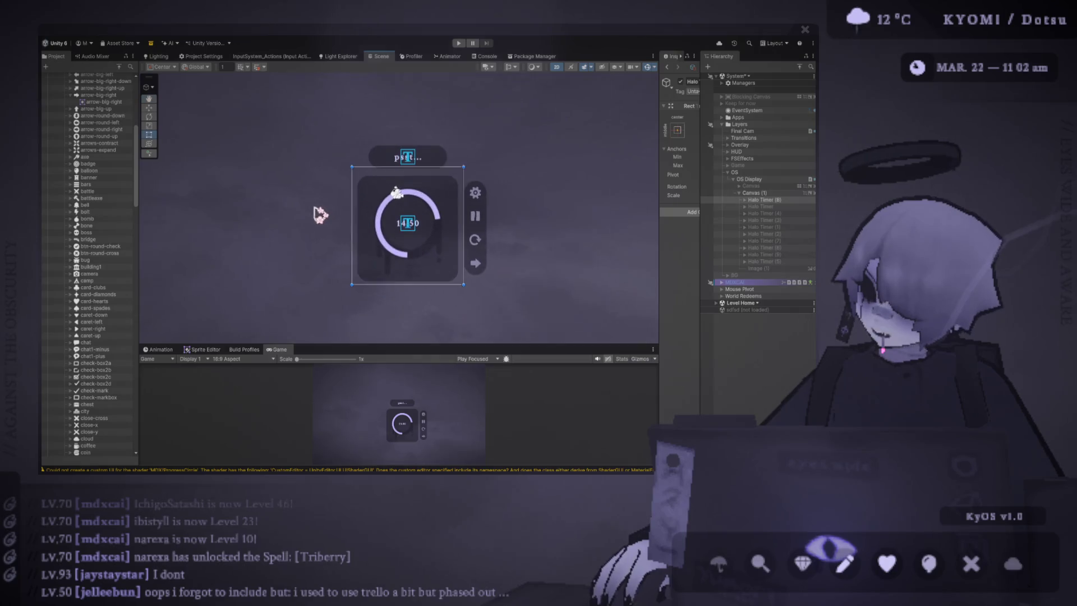
{"action": "left_click", "coordinate": [269, 206]}
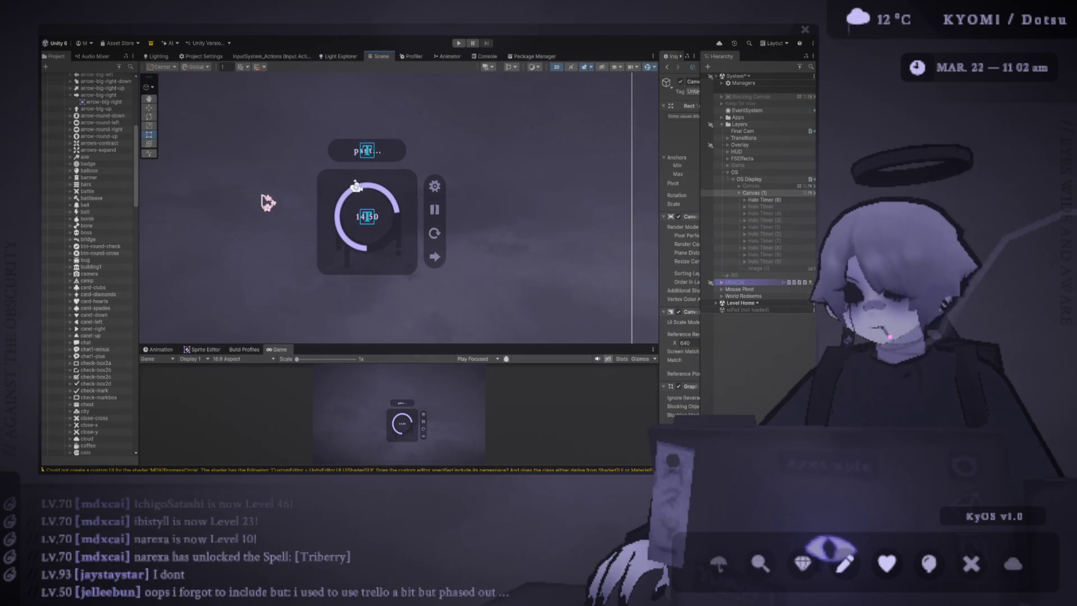
{"action": "scroll", "coordinate": [258, 211], "scroll_direction": "up", "scroll_amount": 3}
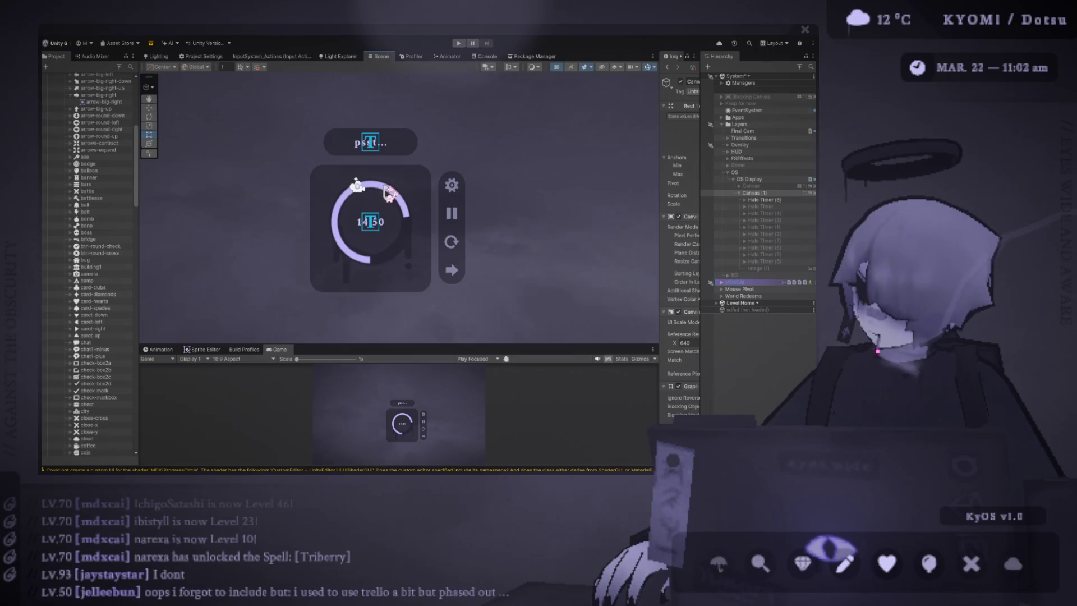
{"action": "left_click", "coordinate": [380, 102]}
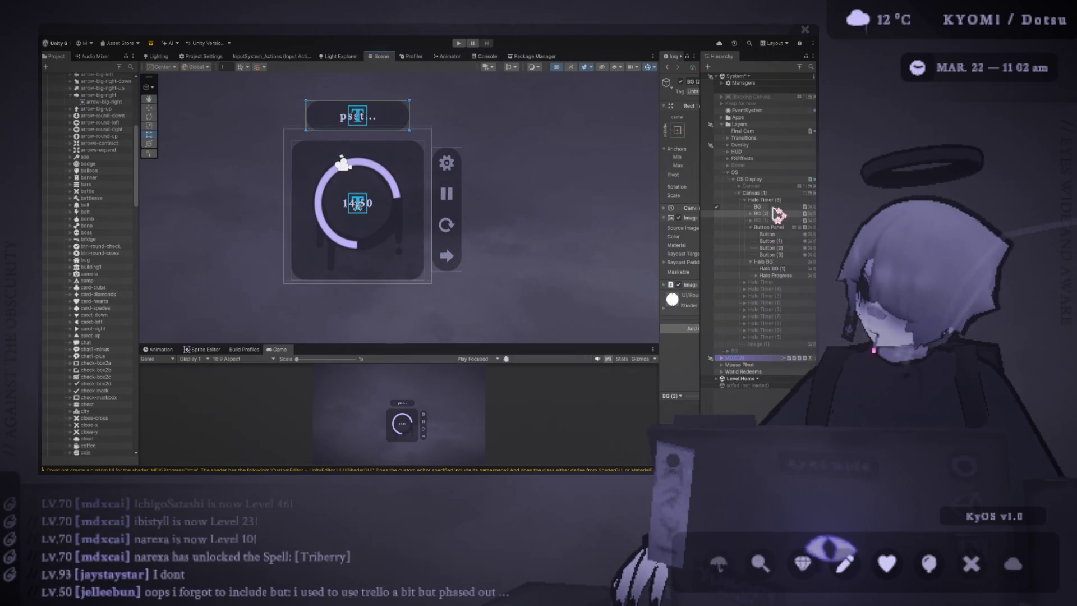
{"action": "left_click_drag", "start_coordinate": [448, 175], "coordinate": [430, 270]}
{"action": "scroll", "coordinate": [429, 270], "scroll_direction": "up", "scroll_amount": 1}
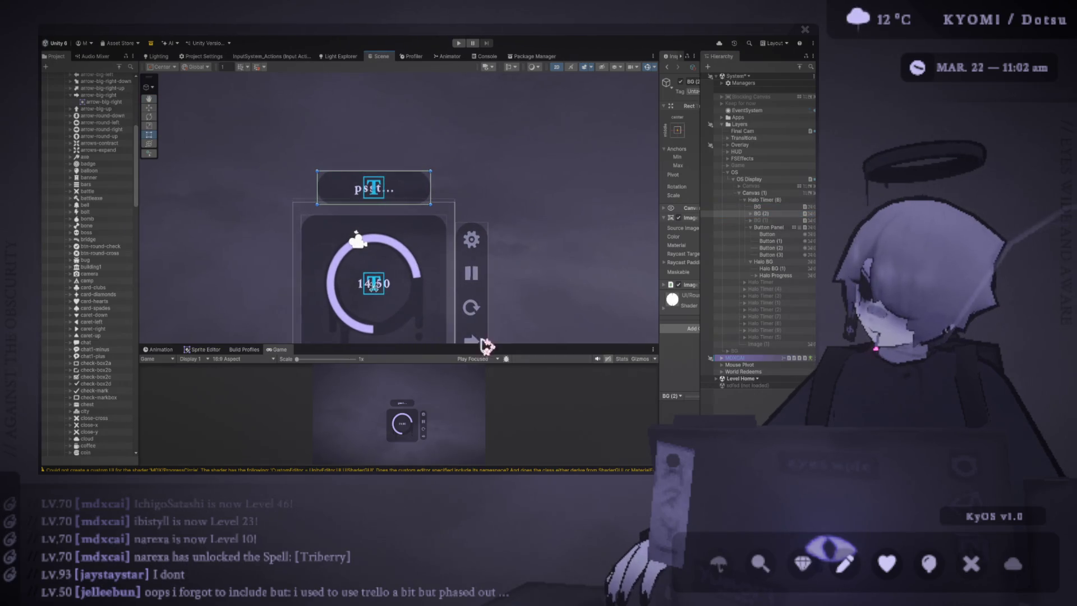
{"action": "mouse_move", "coordinate": [484, 350]}
{"action": "left_mouse_down"}
{"action": "mouse_move", "coordinate": [442, 225]}
{"action": "mouse_move", "coordinate": [440, 318]}
{"action": "left_mouse_up"}
{"action": "scroll", "coordinate": [488, 200], "scroll_direction": "up", "scroll_amount": 3}
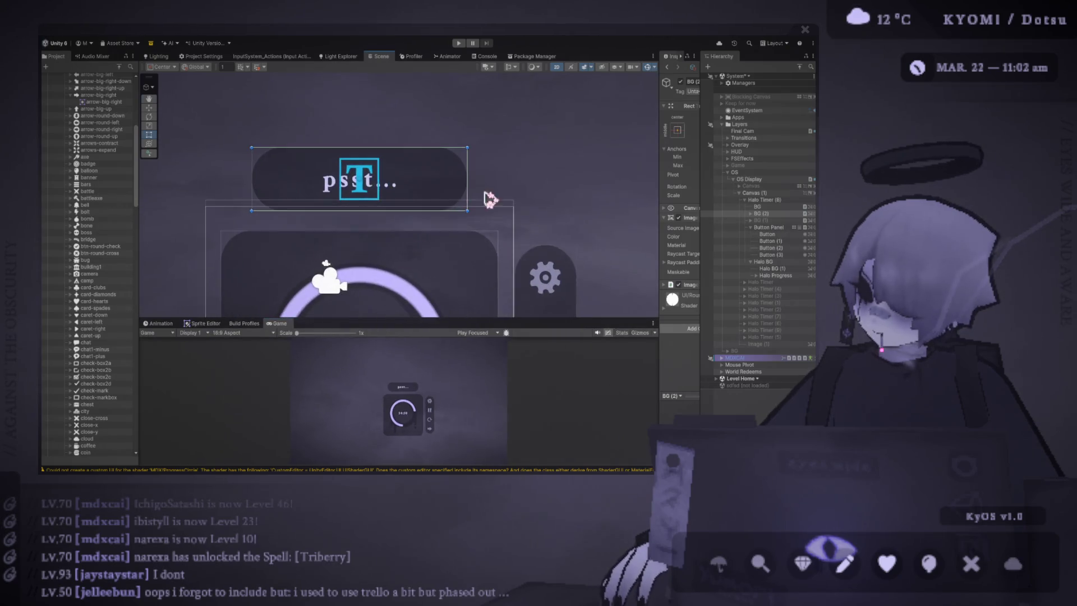
Step: Expand BG (2), select its Timer text object, and widen the Inspector
{"action": "left_click", "coordinate": [751, 214]}
{"action": "left_click", "coordinate": [767, 220]}
{"action": "scroll", "coordinate": [402, 179], "scroll_direction": "up", "scroll_amount": 1}
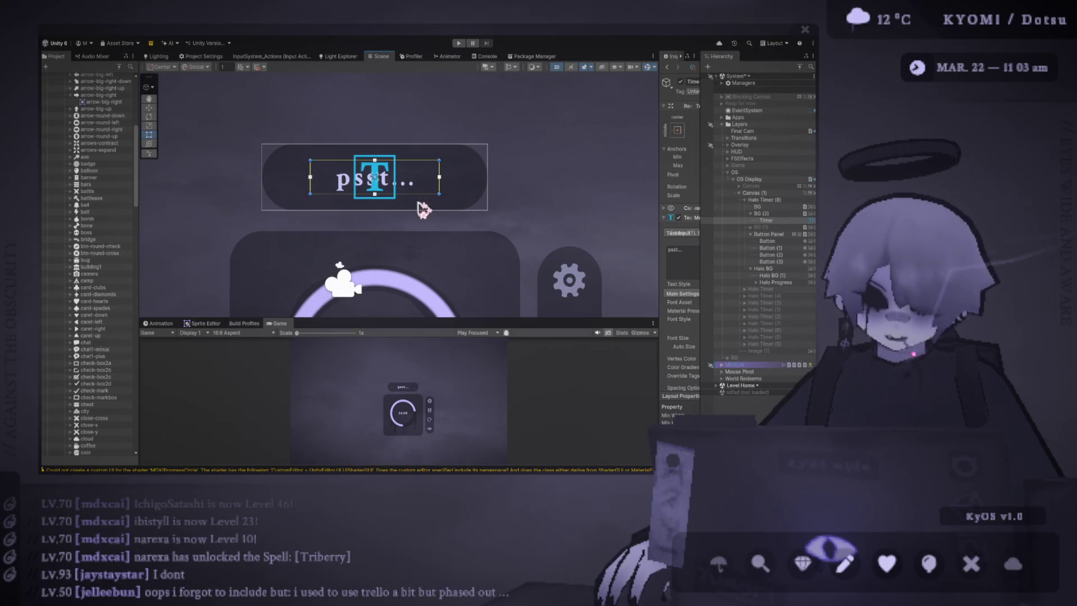
{"action": "left_click_drag", "start_coordinate": [660, 159], "coordinate": [595, 162]}
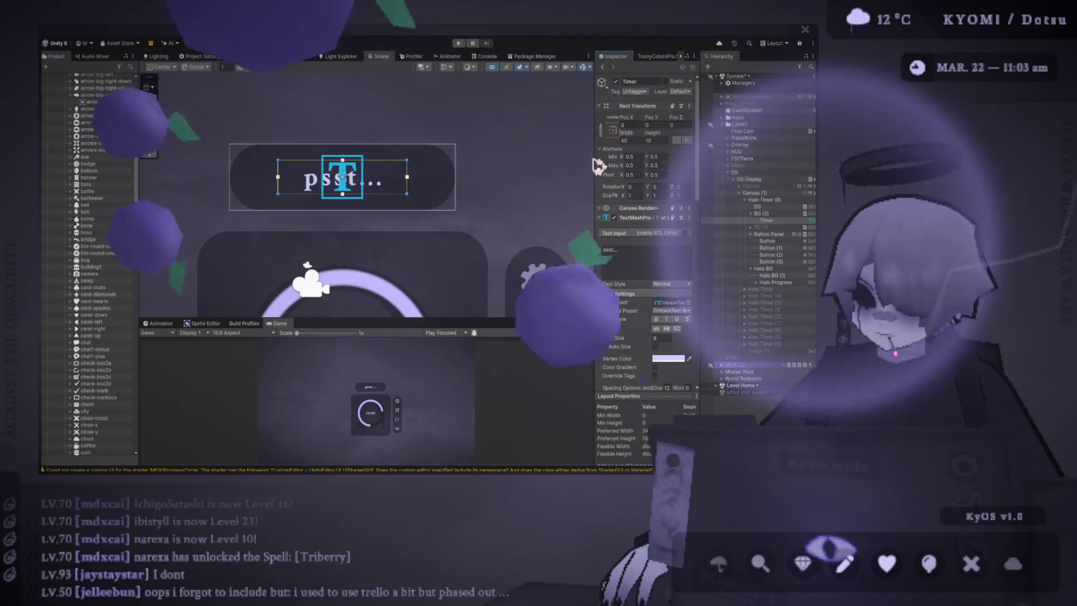
Step: Set the Timer text's Height to 40 and Width to 10, then apply the stretch-stretch anchor preset
{"action": "double_click", "coordinate": [650, 140]}
{"action": "type", "text": "40"}
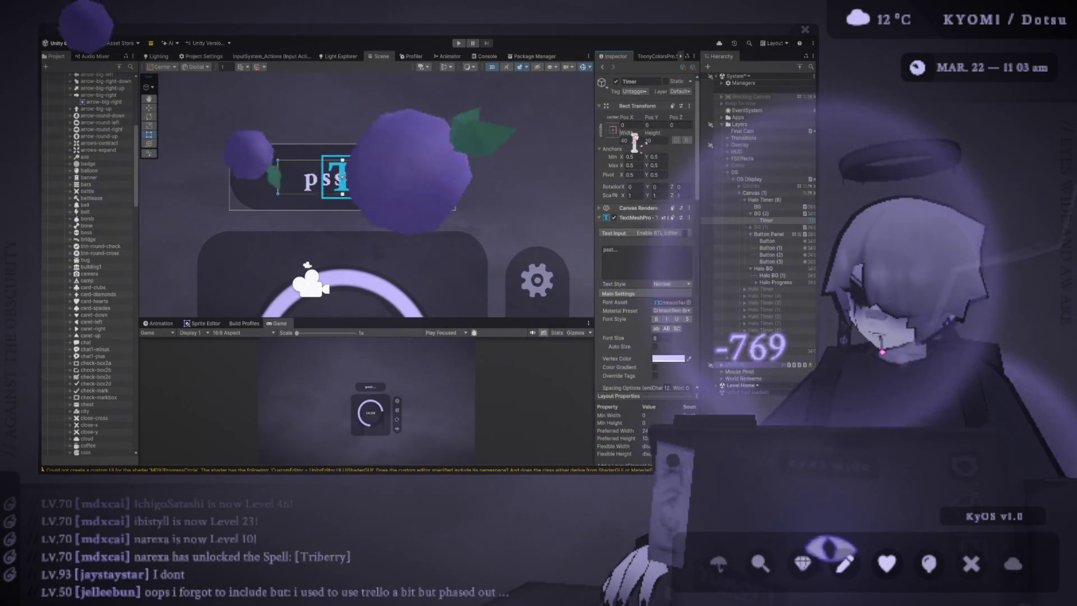
{"action": "left_click", "coordinate": [625, 140]}
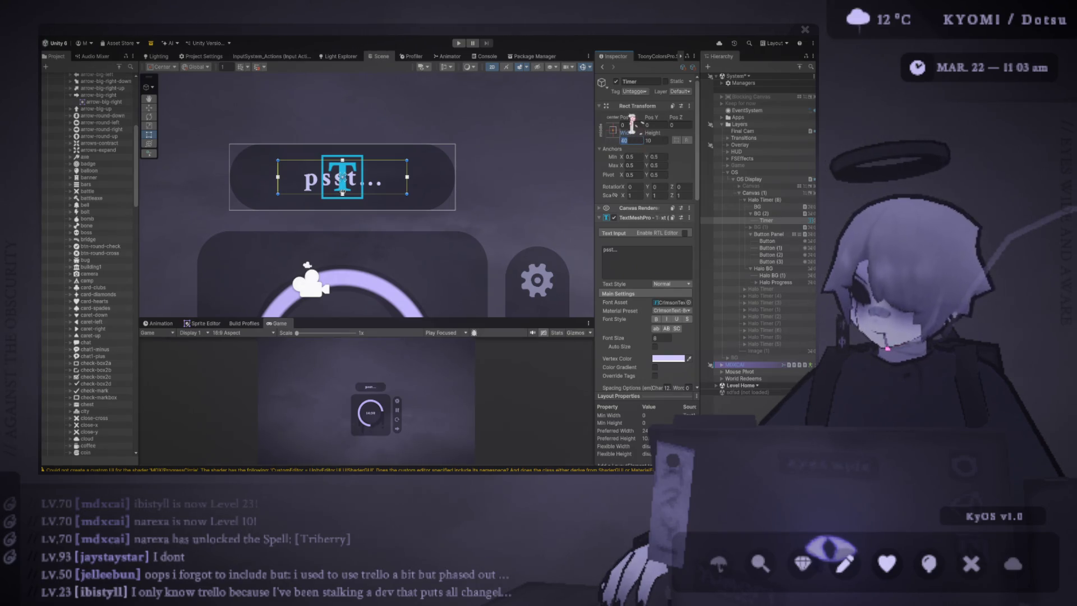
{"action": "type", "text": "100"}
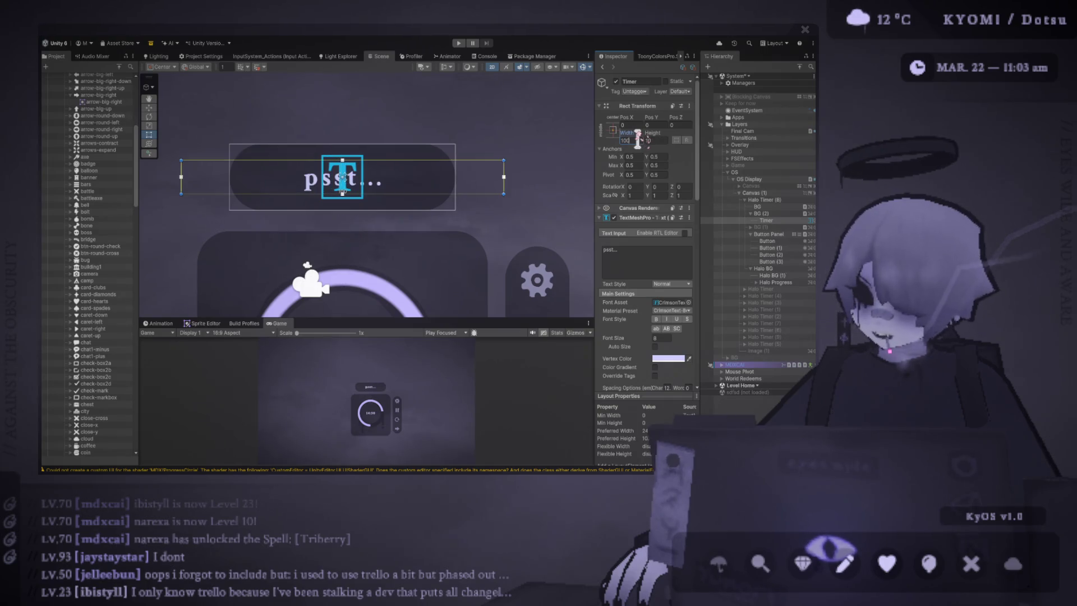
{"action": "key", "text": "BackSpace"}
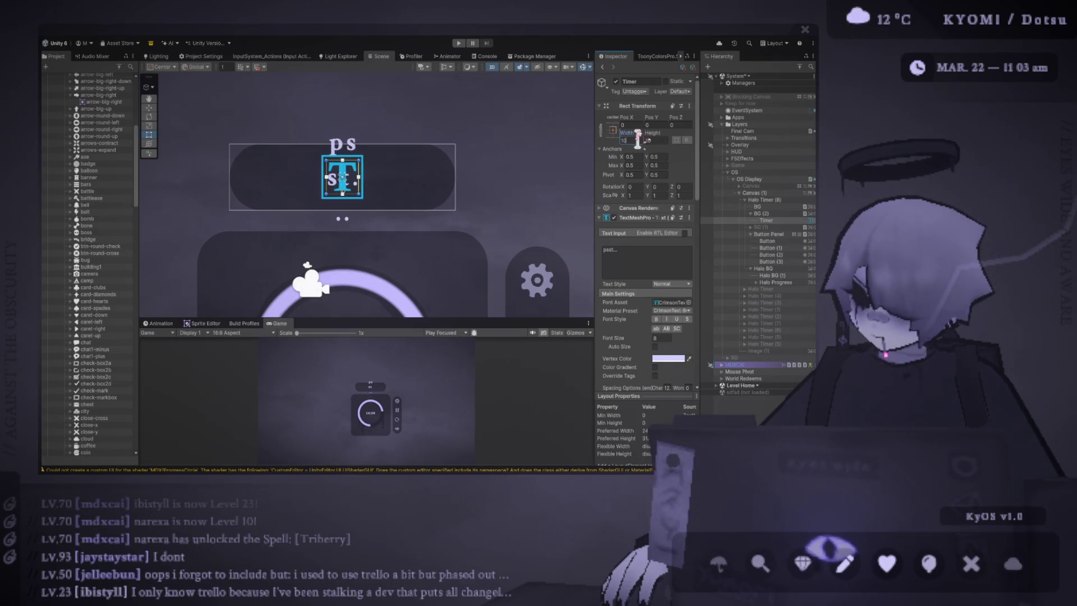
{"action": "left_click", "coordinate": [612, 131]}
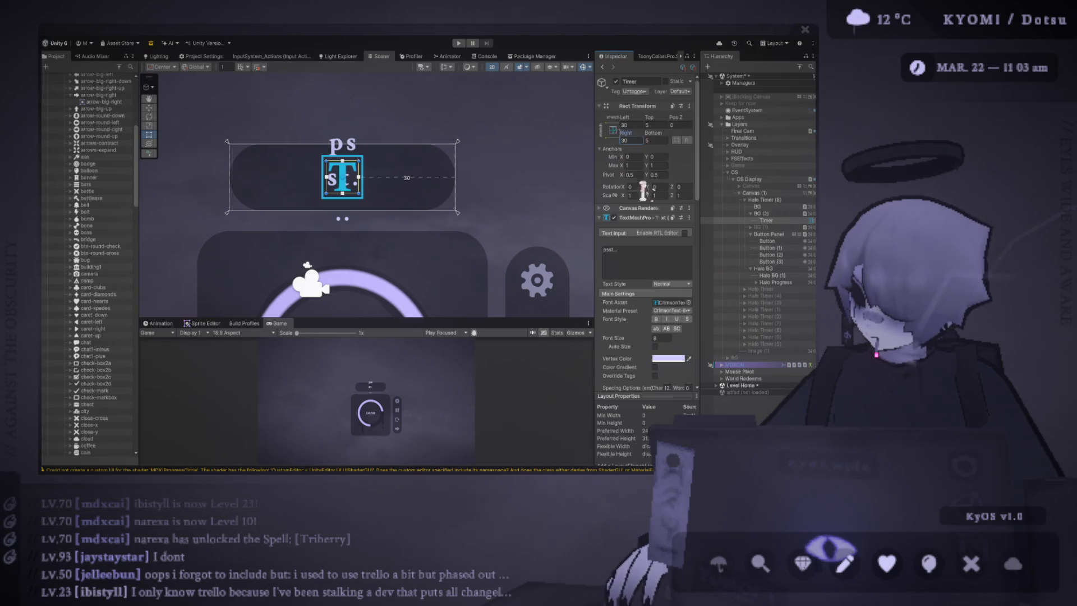
{"action": "scroll", "coordinate": [634, 180], "scroll_direction": "down", "scroll_amount": 15}
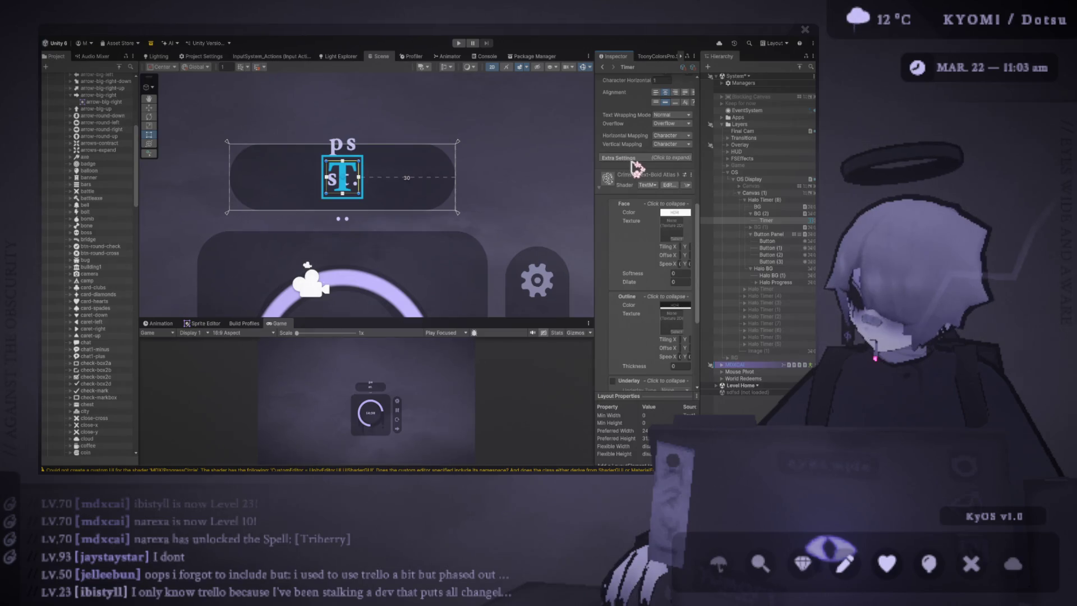
Step: Stretch the Timer text box left and right so psst... sits centred on one line
{"action": "left_click", "coordinate": [633, 161]}
{"action": "left_click_drag", "start_coordinate": [596, 168], "coordinate": [536, 167]}
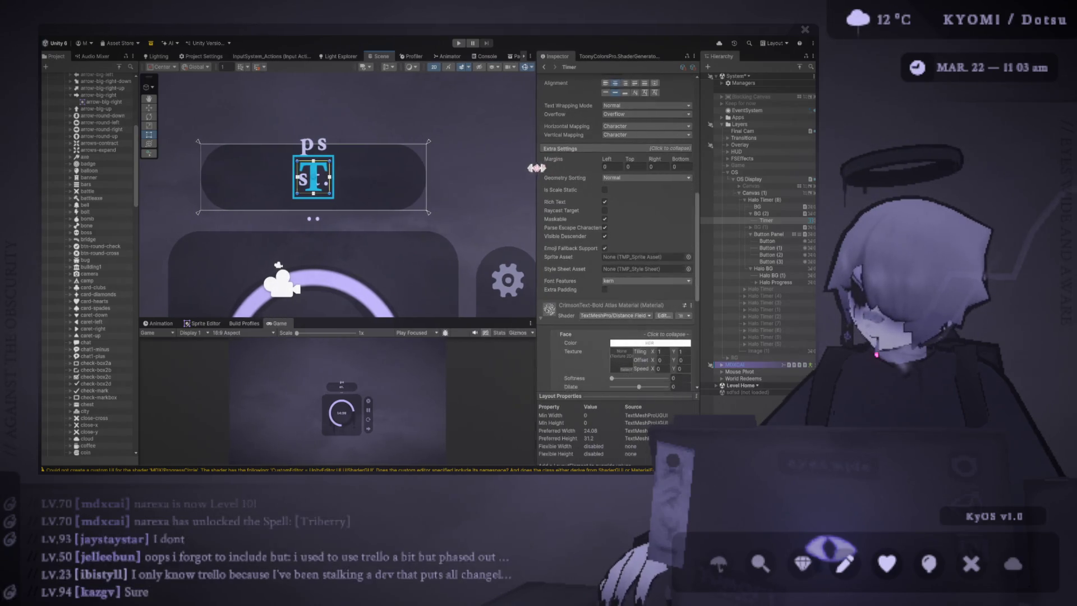
{"action": "left_click_drag", "start_coordinate": [332, 182], "coordinate": [426, 179]}
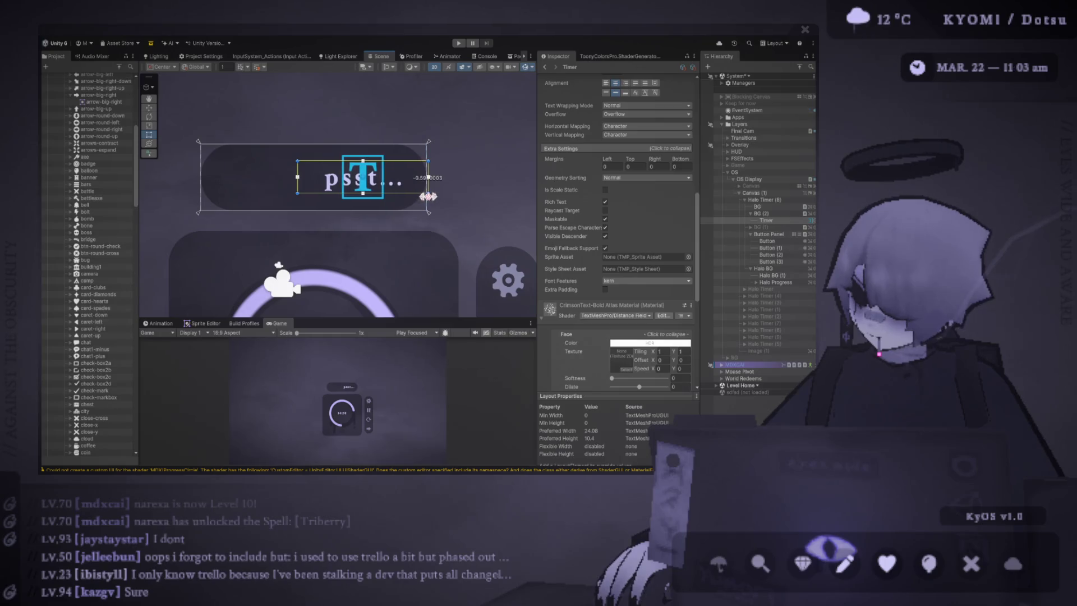
{"action": "mouse_move", "coordinate": [297, 186]}
{"action": "left_mouse_down"}
{"action": "mouse_move", "coordinate": [201, 178]}
{"action": "mouse_move", "coordinate": [230, 143]}
{"action": "left_mouse_up"}
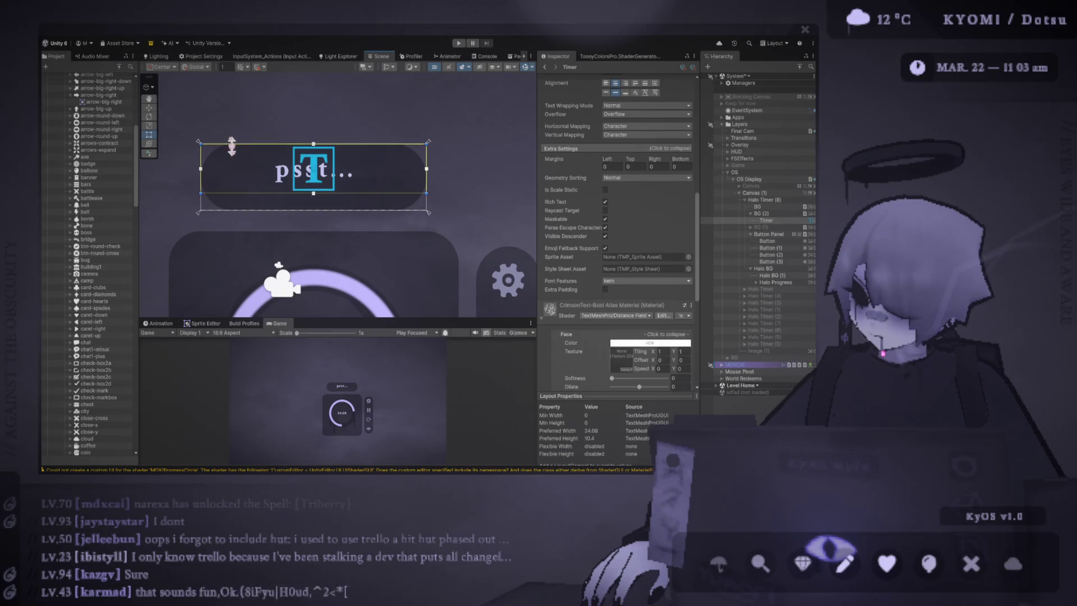
{"action": "scroll", "coordinate": [617, 191], "scroll_direction": "up", "scroll_amount": 3}
{"action": "scroll", "coordinate": [616, 190], "scroll_direction": "up", "scroll_amount": 10}
Step: Set the Rect Transform Top and Bottom offsets to 0
{"action": "left_click", "coordinate": [645, 125]}
{"action": "type", "text": "0"}
{"action": "left_click", "coordinate": [648, 139]}
{"action": "type", "text": "0"}
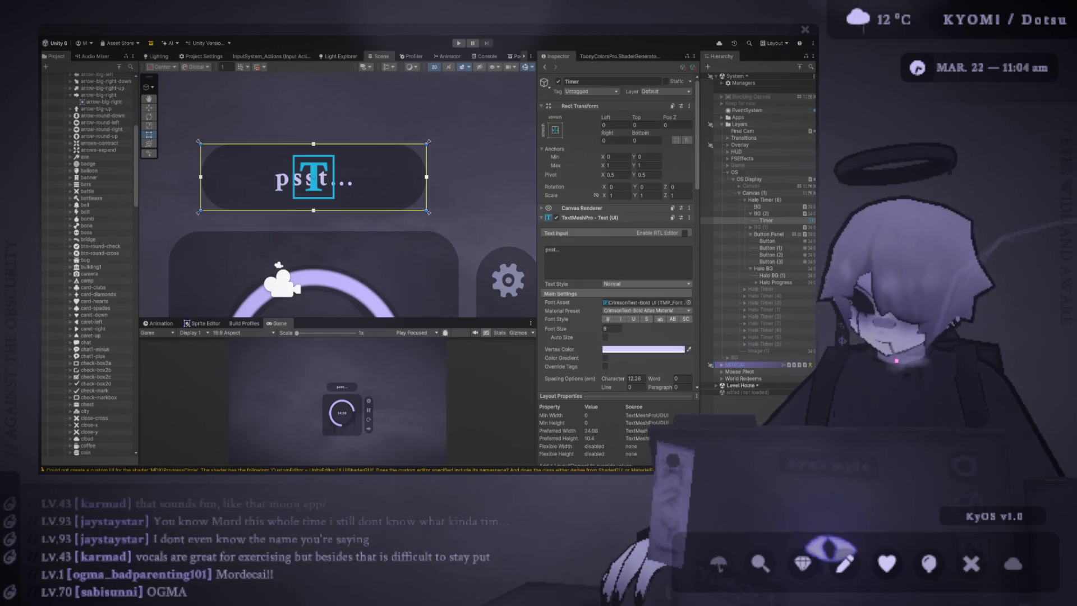
Step: Zoom the Scene view onto the timer UI and select the psst... label to show its TextMeshPro settings
{"action": "left_click_drag", "start_coordinate": [398, 318], "coordinate": [397, 361]}
{"action": "scroll", "coordinate": [370, 222], "scroll_direction": "down", "scroll_amount": 5}
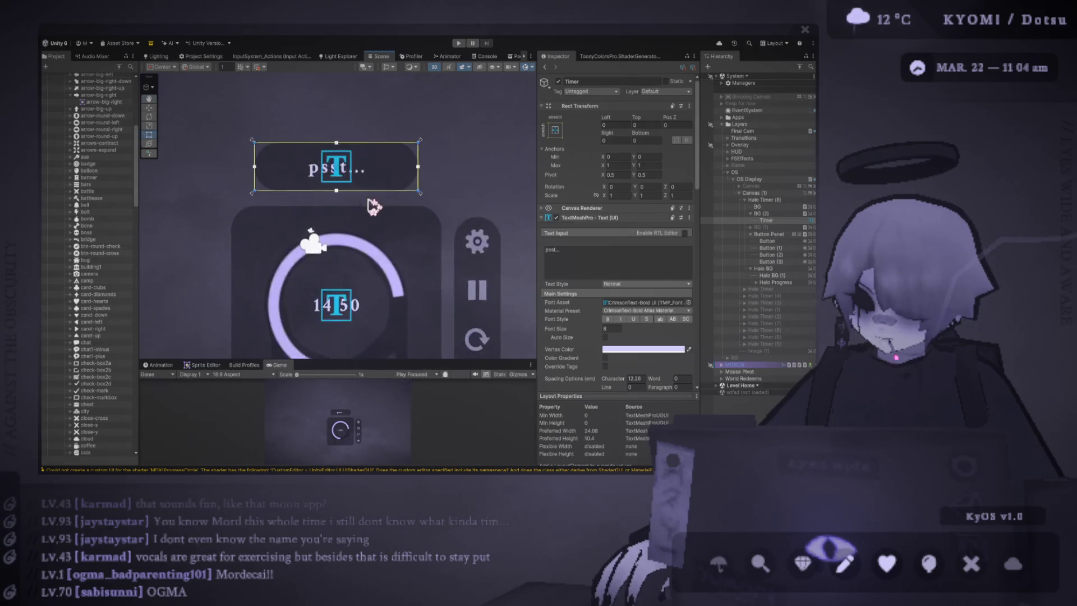
{"action": "left_click", "coordinate": [452, 171]}
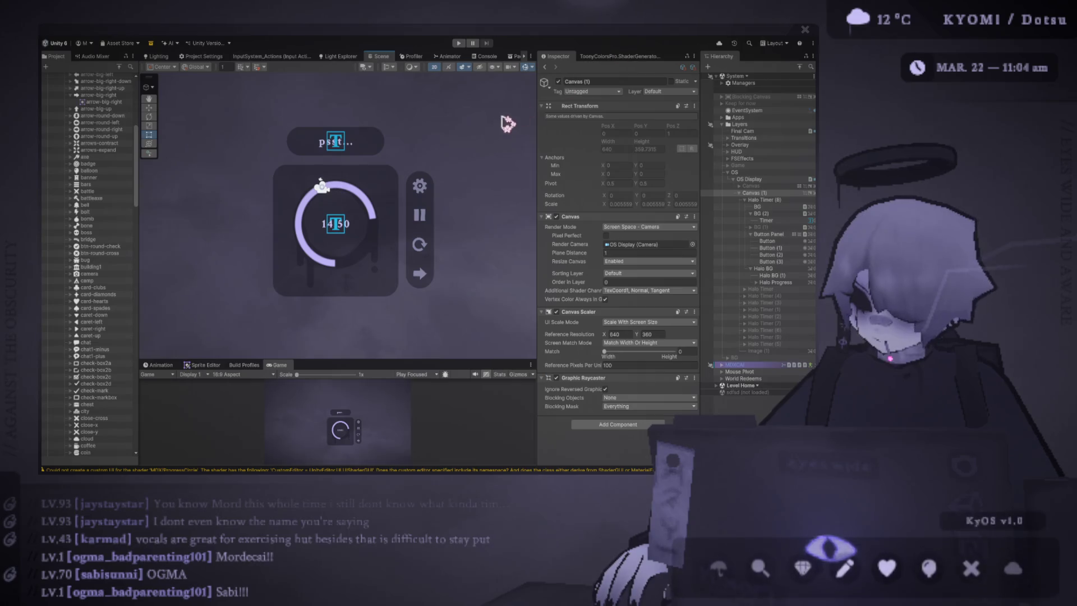
{"action": "scroll", "coordinate": [438, 194], "scroll_direction": "down", "scroll_amount": 3}
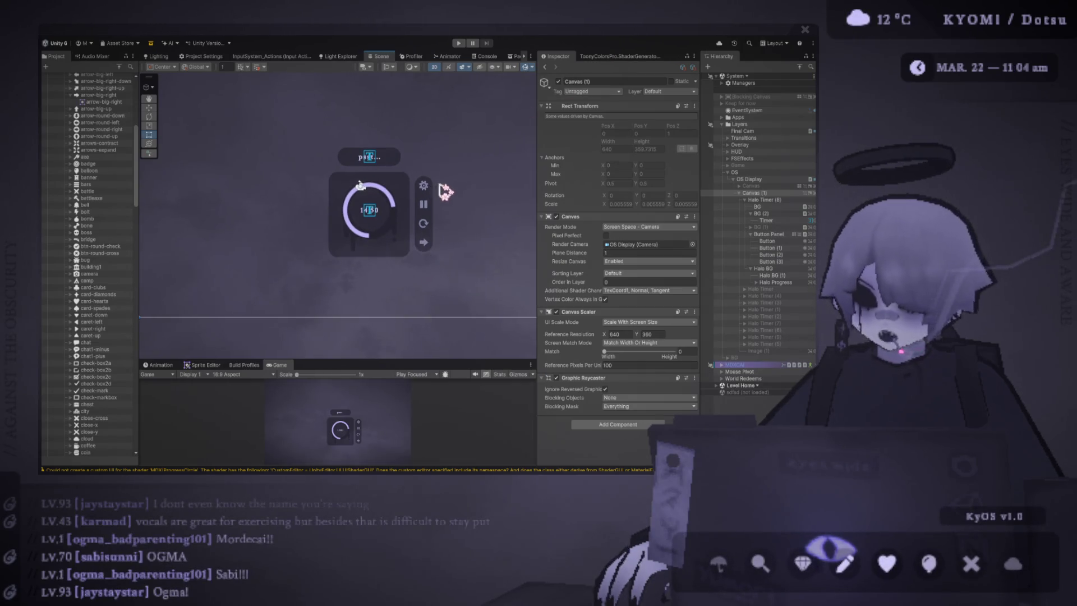
{"action": "scroll", "coordinate": [418, 232], "scroll_direction": "down", "scroll_amount": 3}
{"action": "scroll", "coordinate": [363, 269], "scroll_direction": "up", "scroll_amount": 2}
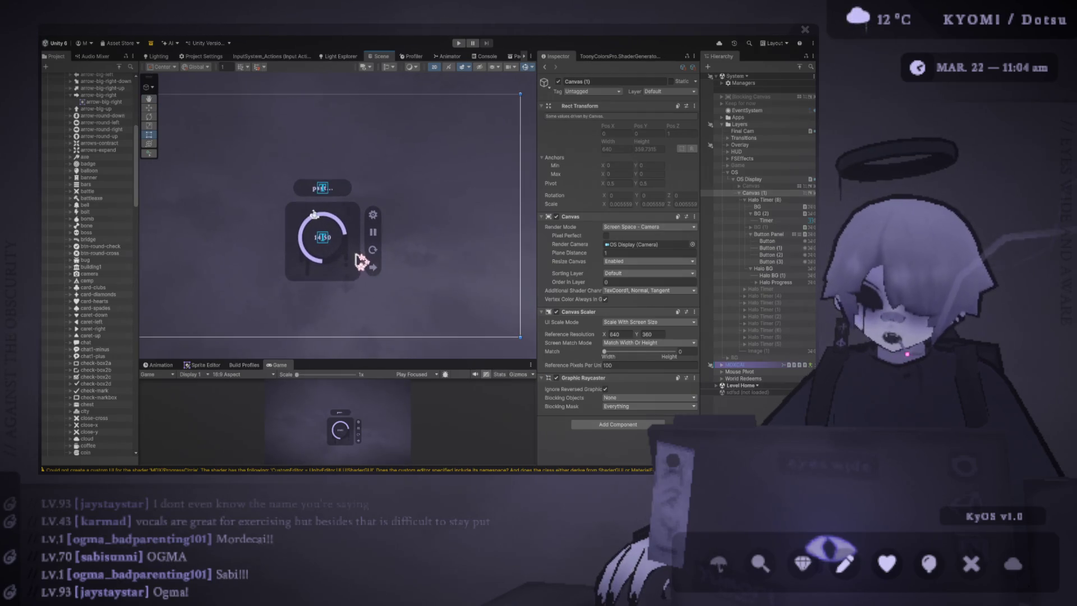
{"action": "scroll", "coordinate": [333, 234], "scroll_direction": "up", "scroll_amount": 1}
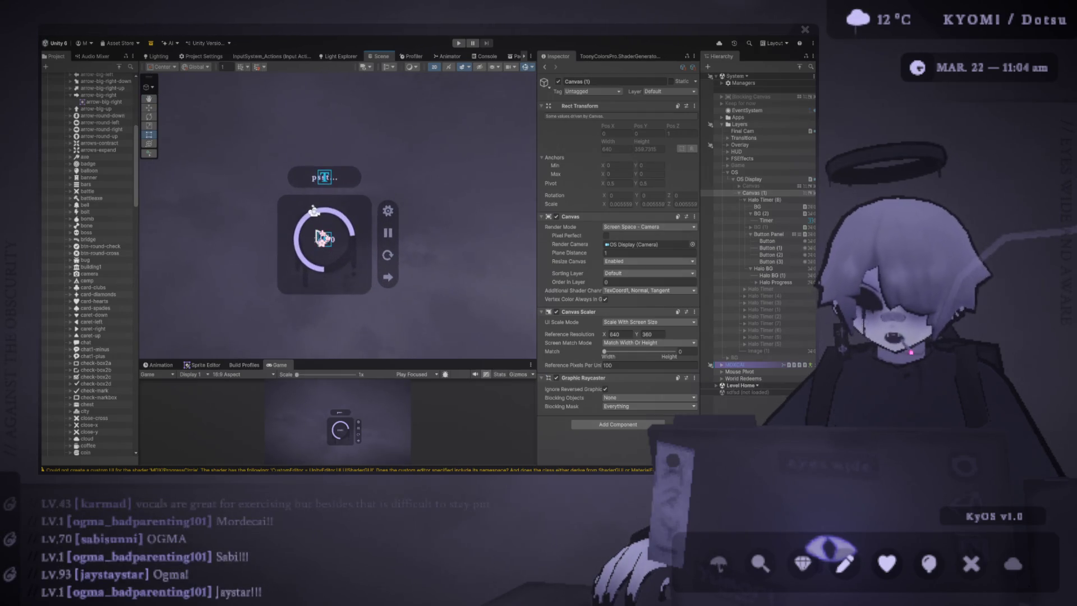
{"action": "scroll", "coordinate": [344, 181], "scroll_direction": "up", "scroll_amount": 2}
{"action": "scroll", "coordinate": [343, 180], "scroll_direction": "up", "scroll_amount": 1}
{"action": "left_click", "coordinate": [348, 175]}
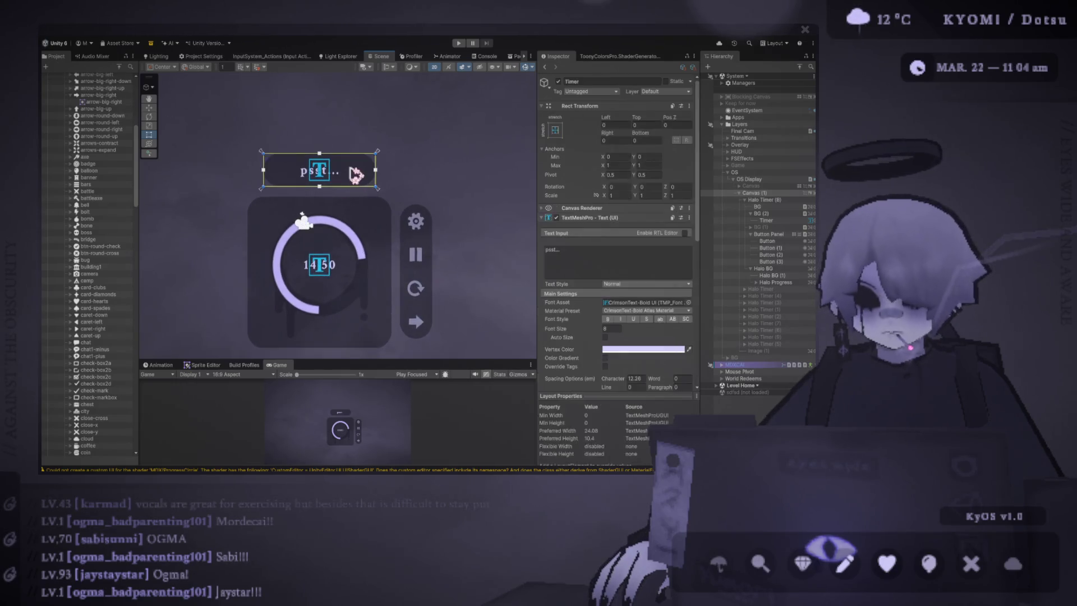
Step: Leave the 'psst...' text unchanged and raise the Scene/Game splitter to enlarge the Game preview
{"action": "left_click", "coordinate": [596, 259]}
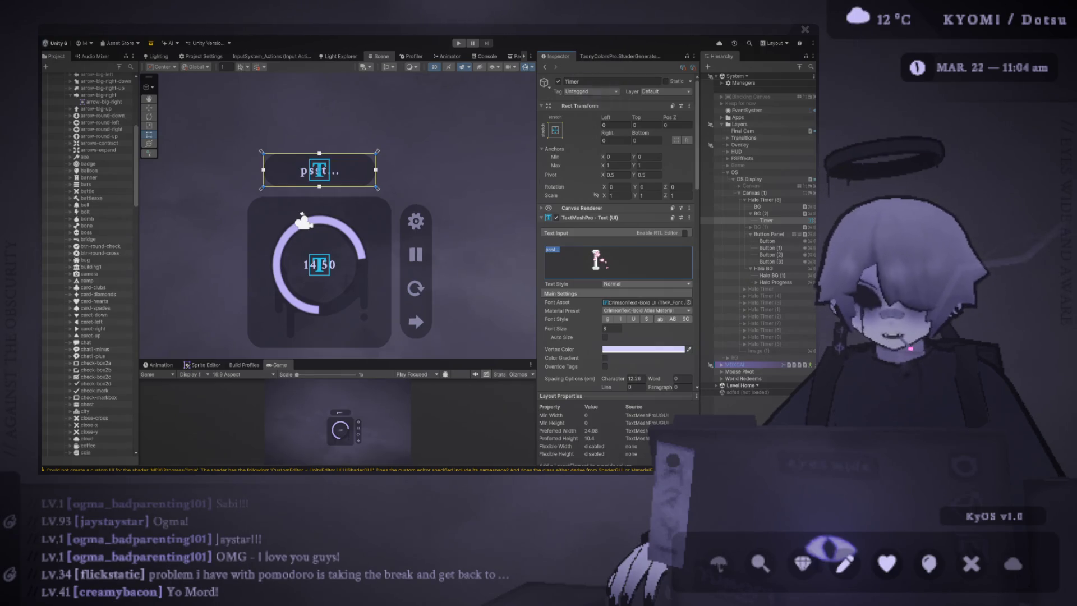
{"action": "left_click", "coordinate": [597, 260]}
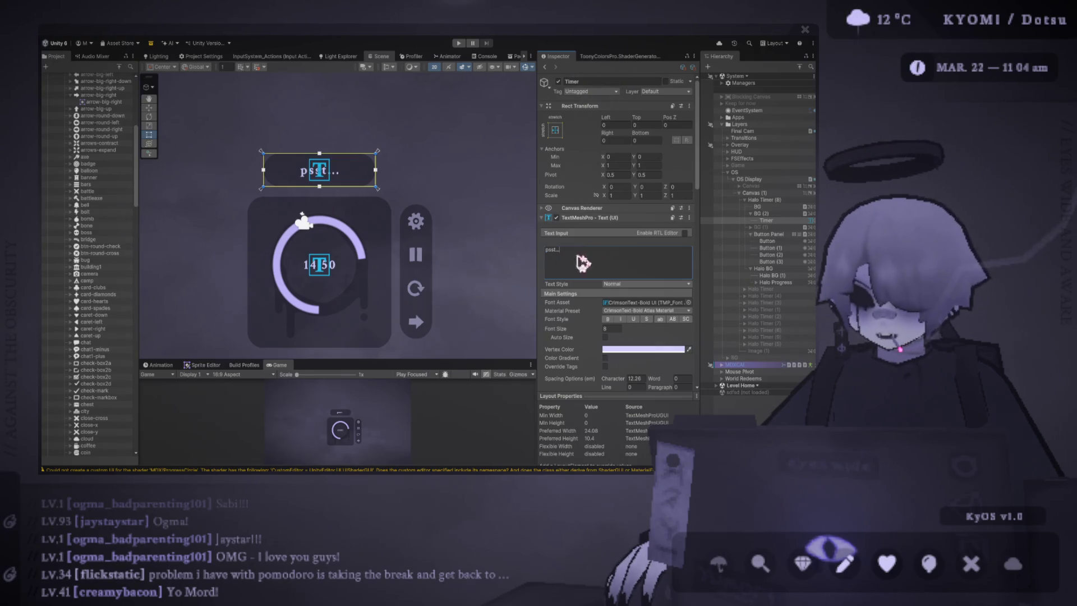
{"action": "key", "text": "Escape"}
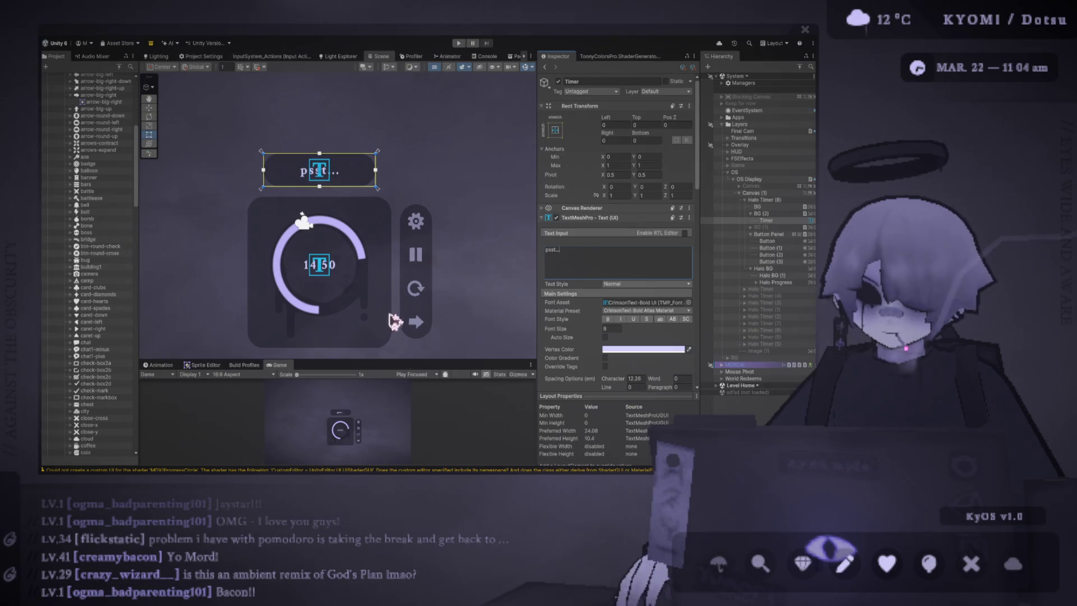
{"action": "left_click_drag", "start_coordinate": [418, 361], "coordinate": [420, 220]}
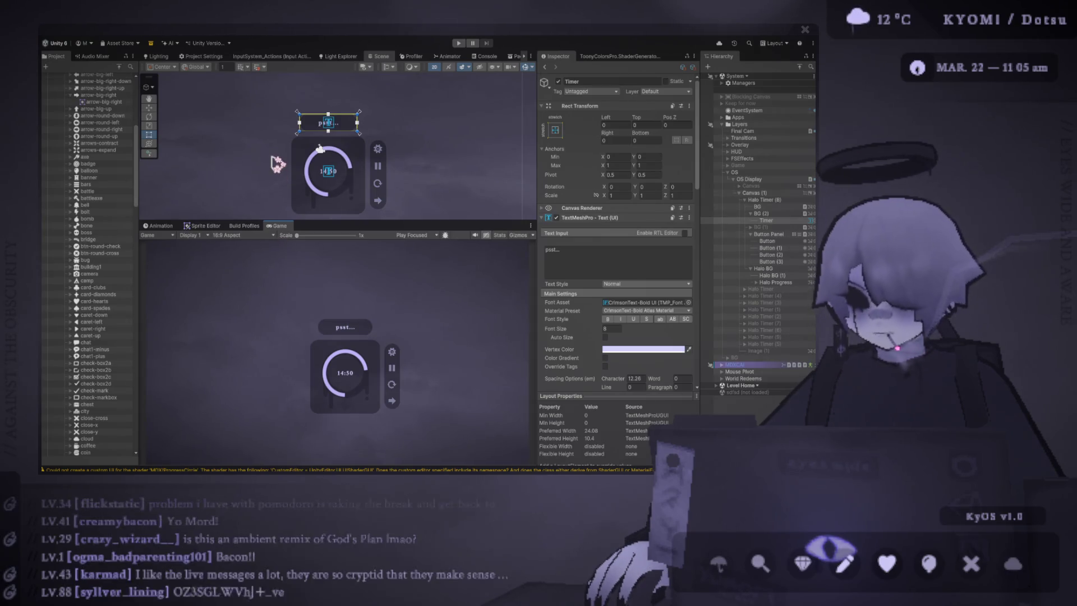
Step: Fill the message with random test text, enable Auto Size, and set its minimum to 3
{"action": "key", "text": "f"}
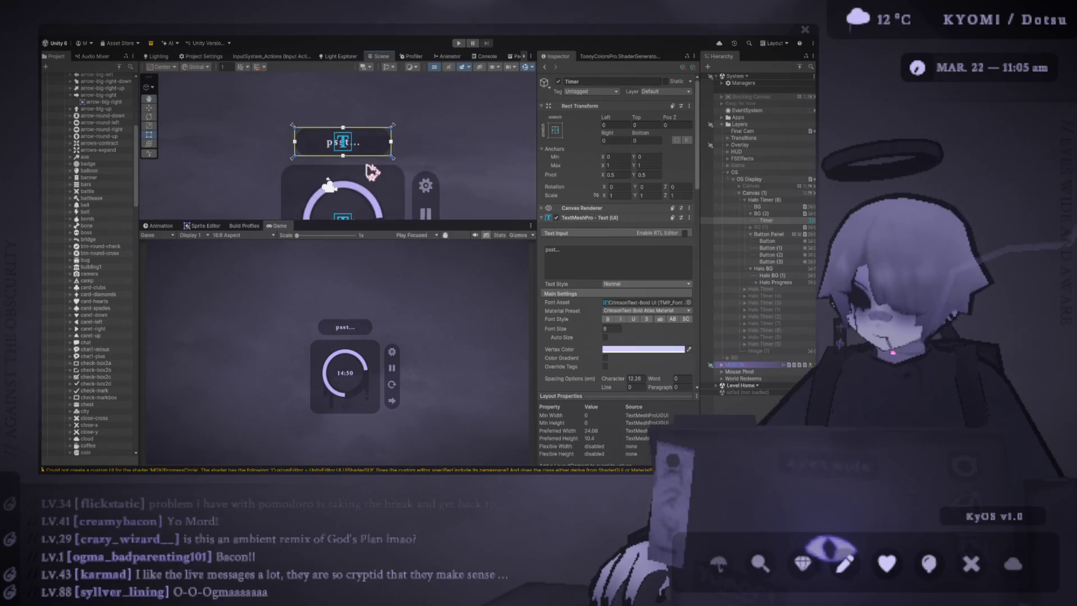
{"action": "left_click", "coordinate": [590, 253]}
{"action": "type", "text": "asfdjlasdfhaksdjfhksdjhfksj"}
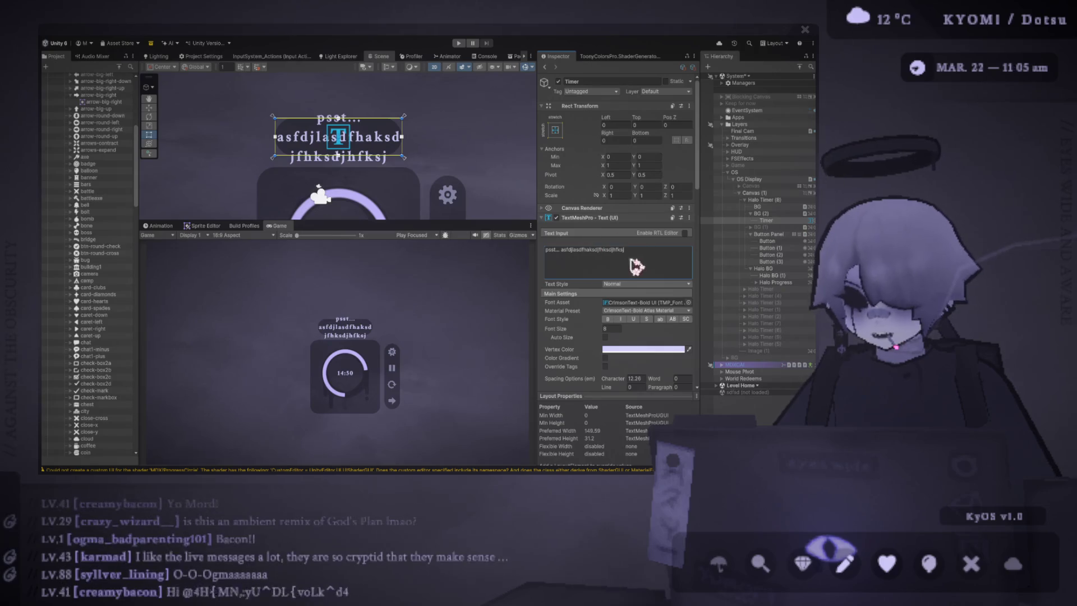
{"action": "scroll", "coordinate": [601, 281], "scroll_direction": "down", "scroll_amount": 1}
{"action": "left_click", "coordinate": [605, 314]}
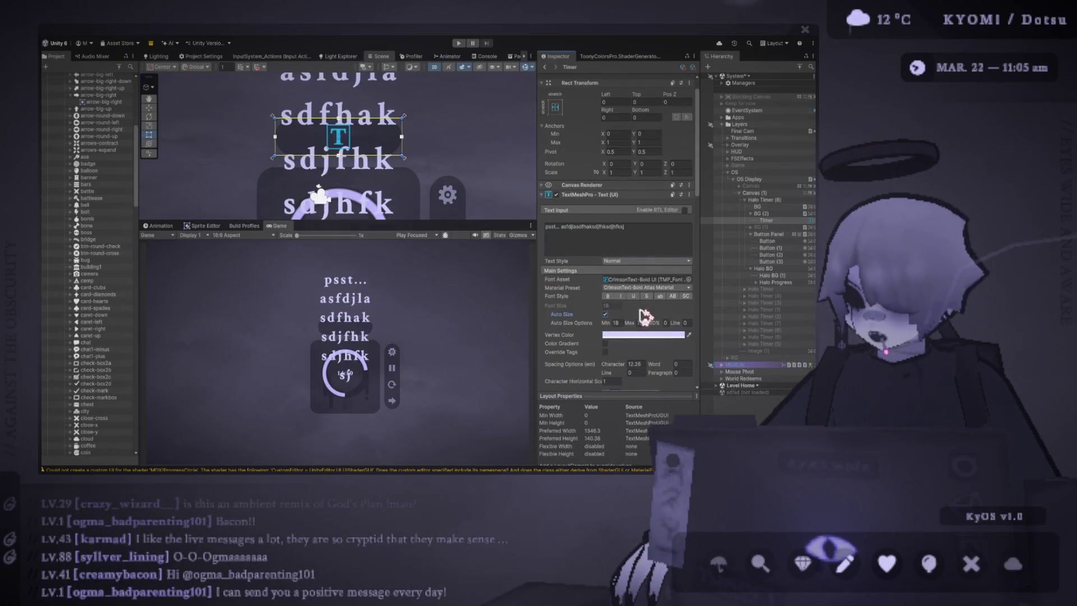
{"action": "left_click", "coordinate": [621, 323]}
{"action": "type", "text": "3"}
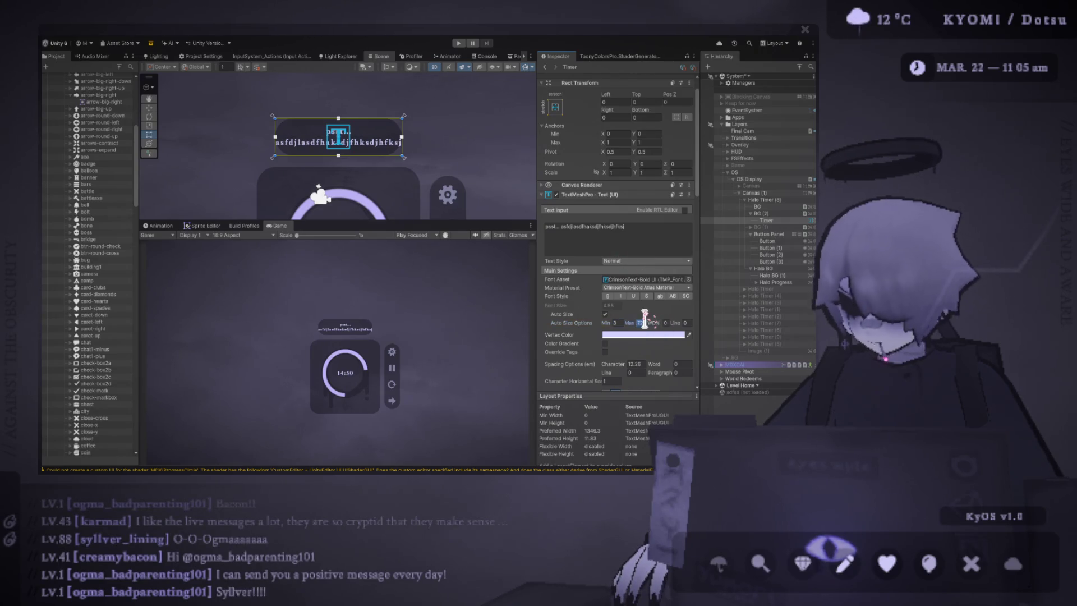
Step: Trim the message back to 'psst...' and adjust the maximum auto font size
{"action": "left_click", "coordinate": [606, 247]}
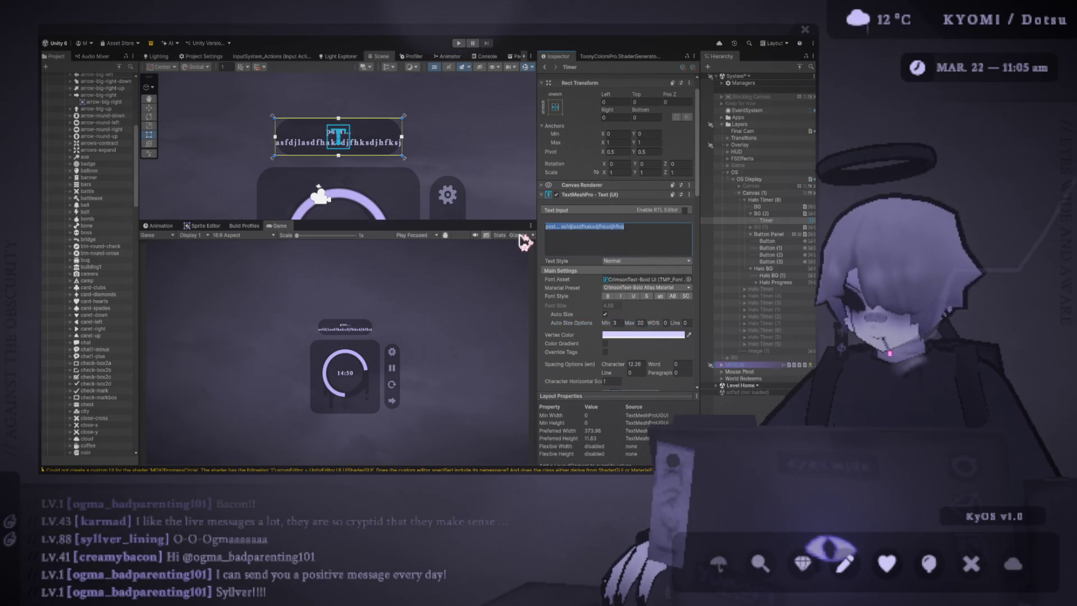
{"action": "left_click", "coordinate": [565, 226]}
{"action": "key", "text": "shift+End"}
{"action": "key", "text": "Delete"}
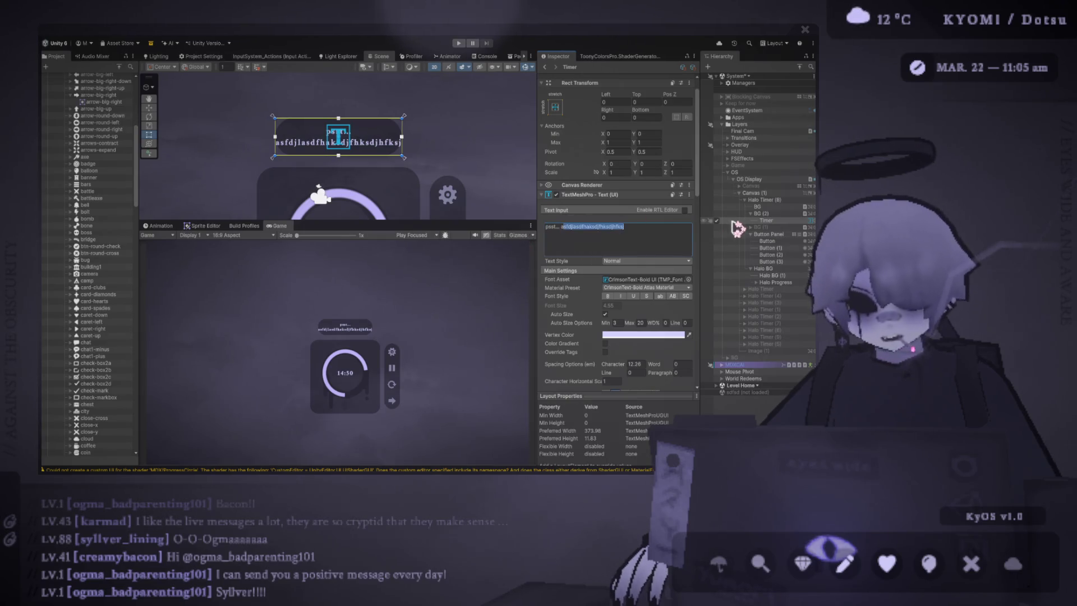
{"action": "left_click", "coordinate": [586, 228]}
{"action": "key", "text": "BackSpace"}
{"action": "key", "text": "BackSpace"}
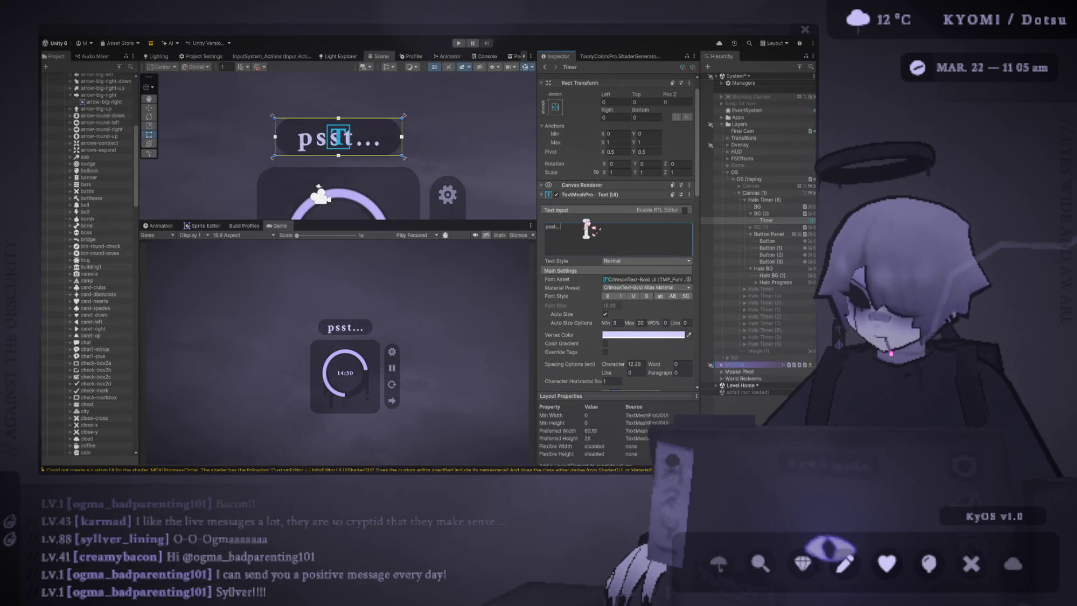
{"action": "double_click", "coordinate": [643, 323]}
{"action": "type", "text": "14"}
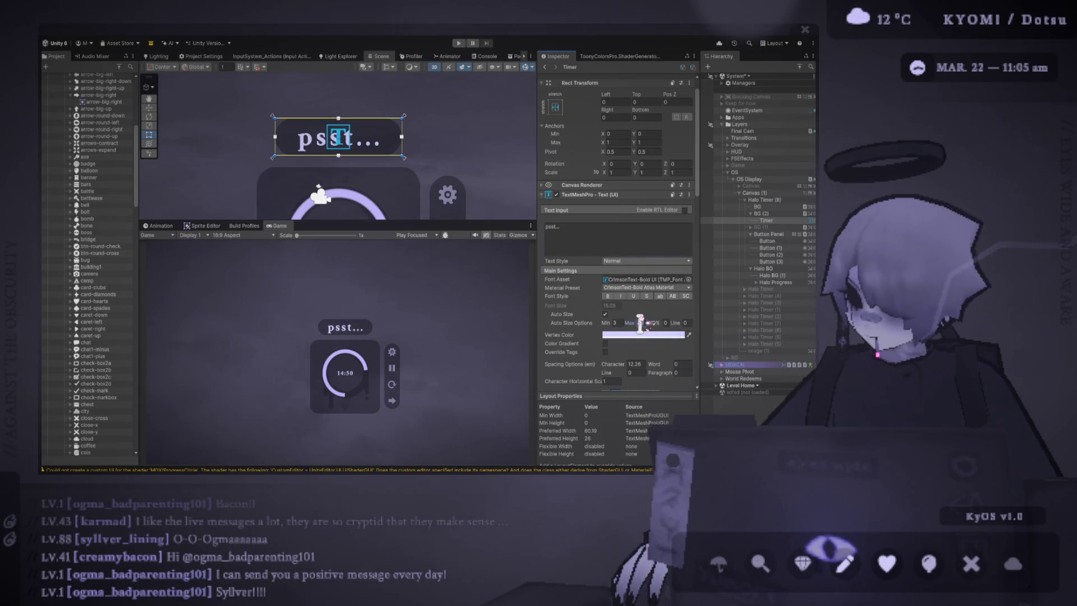
{"action": "key", "text": "BackSpace"}
{"action": "key", "text": "BackSpace"}
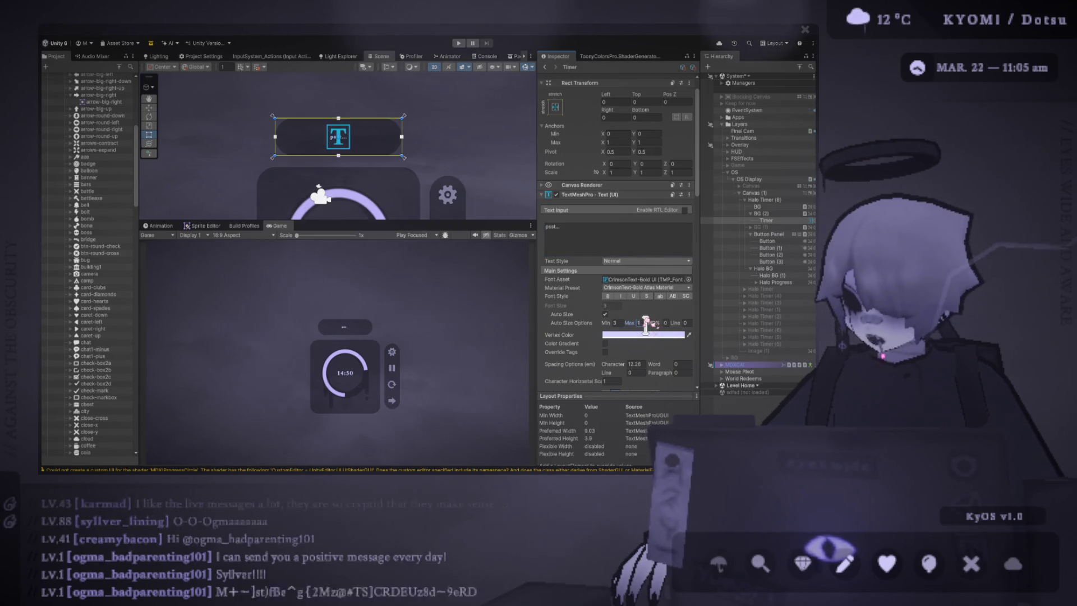
{"action": "type", "text": "9"}
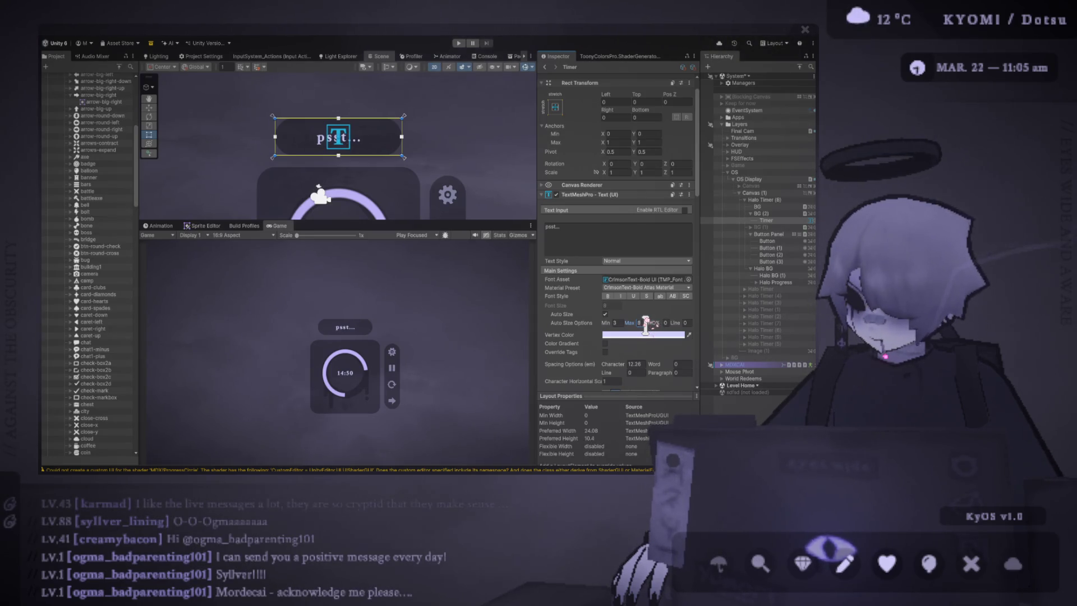
Step: Change the message to 'hi', raise the maximum auto size to 10, then enter long test text
{"action": "left_click", "coordinate": [563, 233]}
{"action": "key", "text": "ctrl+a"}
{"action": "type", "text": "hi"}
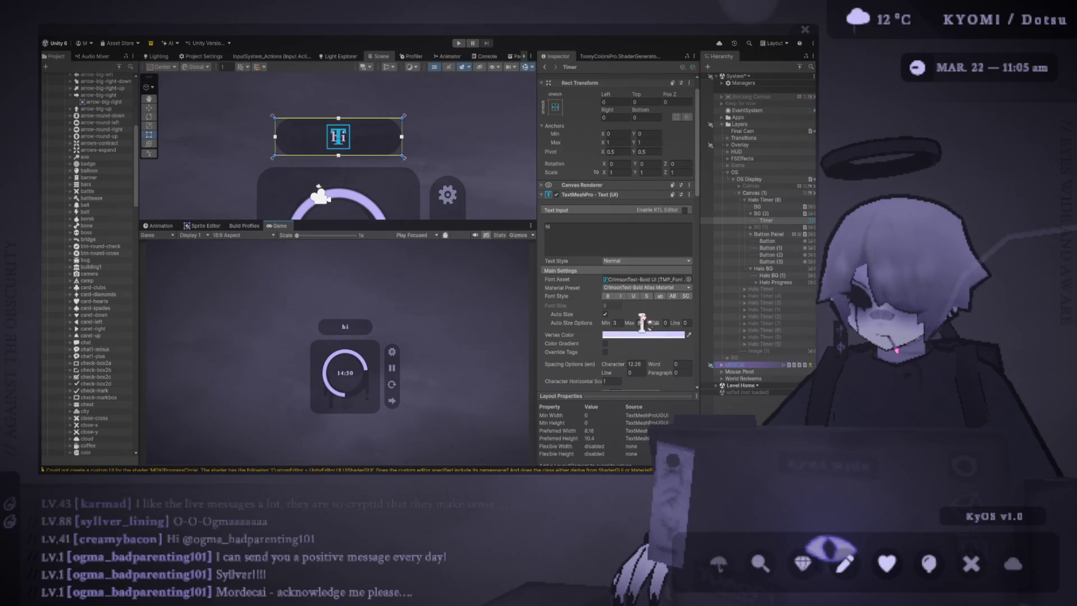
{"action": "left_click_drag", "start_coordinate": [643, 317], "coordinate": [643, 318]}
{"action": "left_click", "coordinate": [606, 247]}
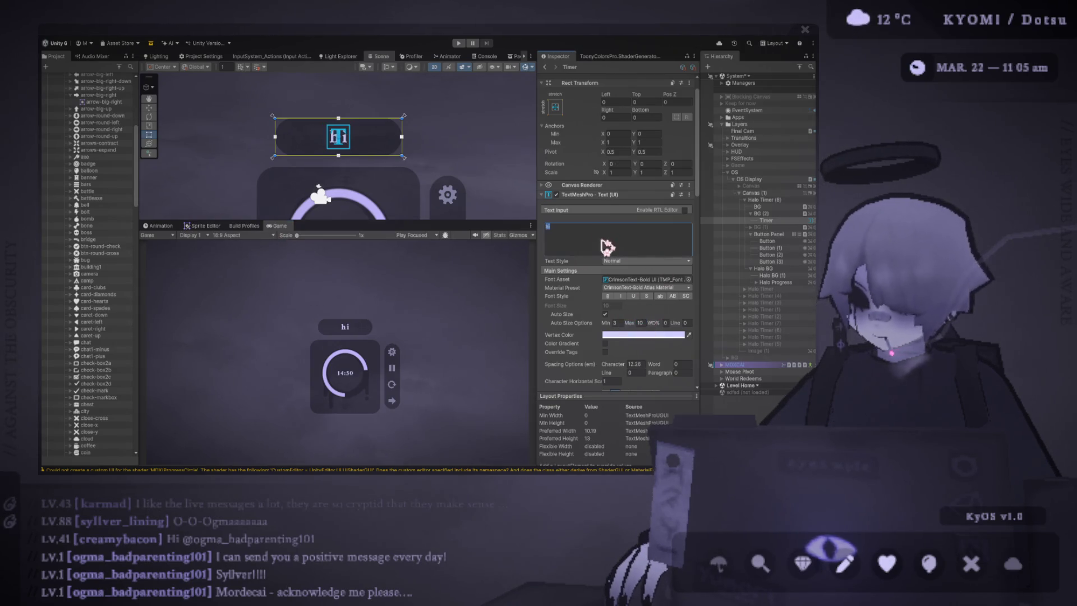
{"action": "type", "text": "heihewrihlwe"}
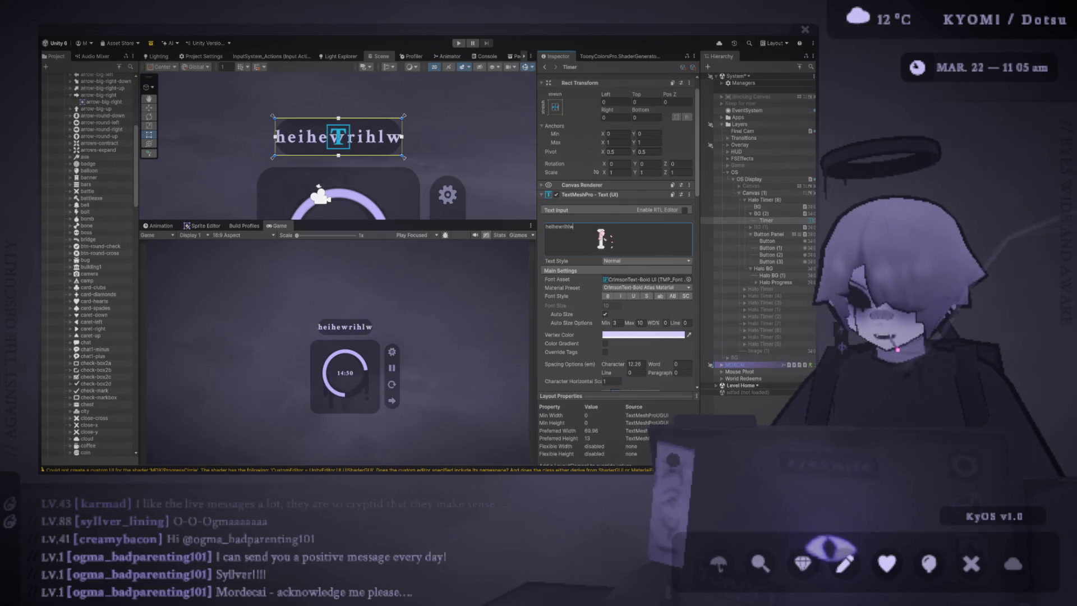
{"action": "type", "text": "rwjthekrjthlkejrth"}
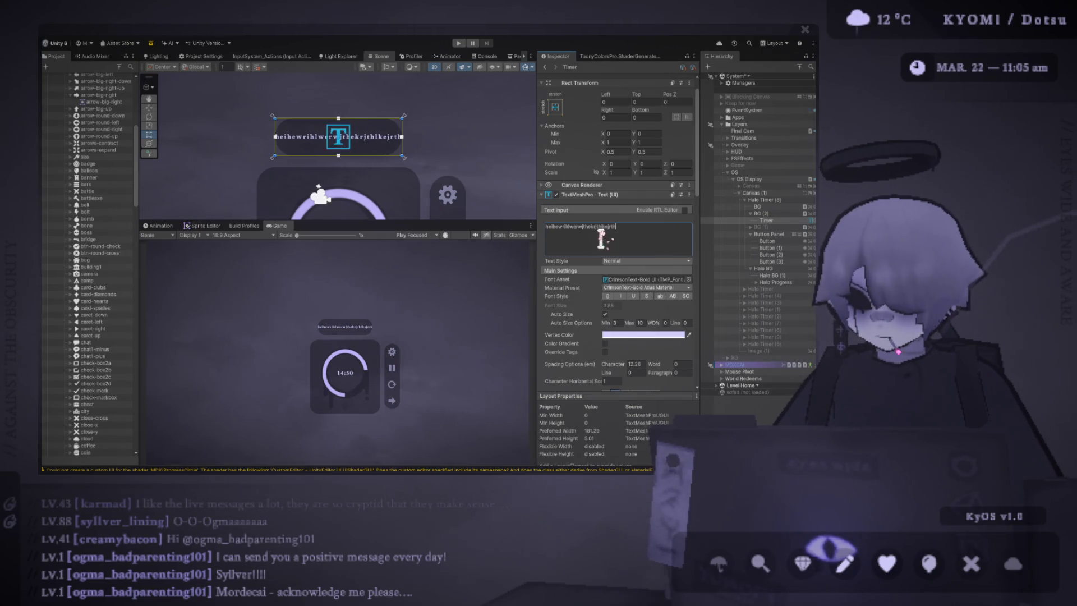
Step: Set the text's left margin to 7 after trying 10
{"action": "scroll", "coordinate": [594, 255], "scroll_direction": "down", "scroll_amount": 2}
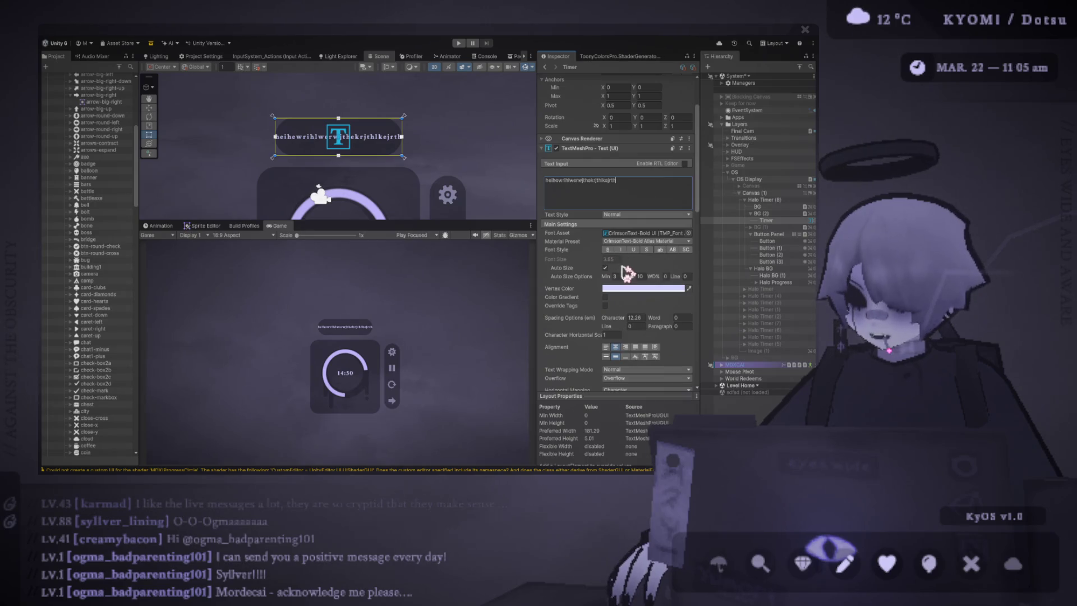
{"action": "scroll", "coordinate": [625, 272], "scroll_direction": "up", "scroll_amount": 3}
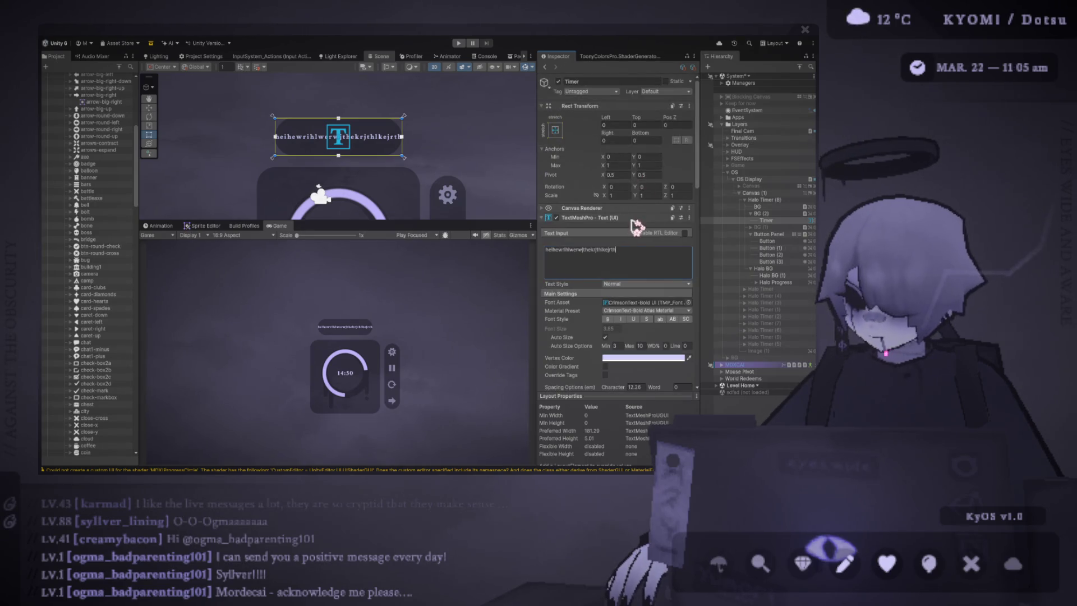
{"action": "scroll", "coordinate": [631, 221], "scroll_direction": "down", "scroll_amount": 13}
{"action": "left_click", "coordinate": [613, 198]}
{"action": "type", "text": "10"}
{"action": "key", "text": "BackSpace"}
{"action": "key", "text": "BackSpace"}
{"action": "type", "text": "7"}
{"action": "left_click", "coordinate": [662, 198]}
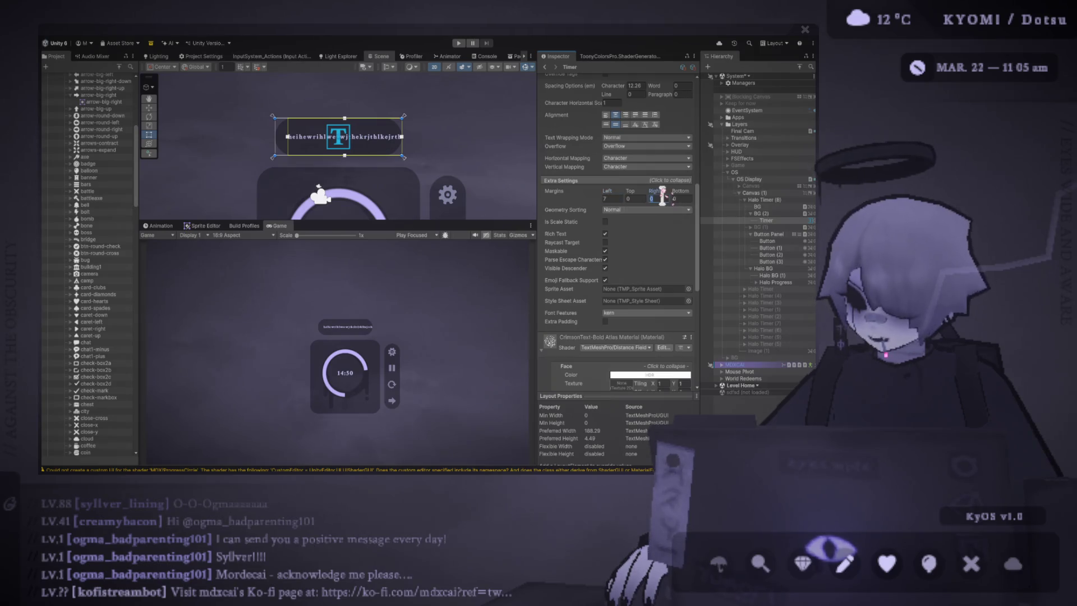
Step: Append long keymash test text to the message and set Auto Size minimum to 4
{"action": "scroll", "coordinate": [622, 219], "scroll_direction": "up", "scroll_amount": 13}
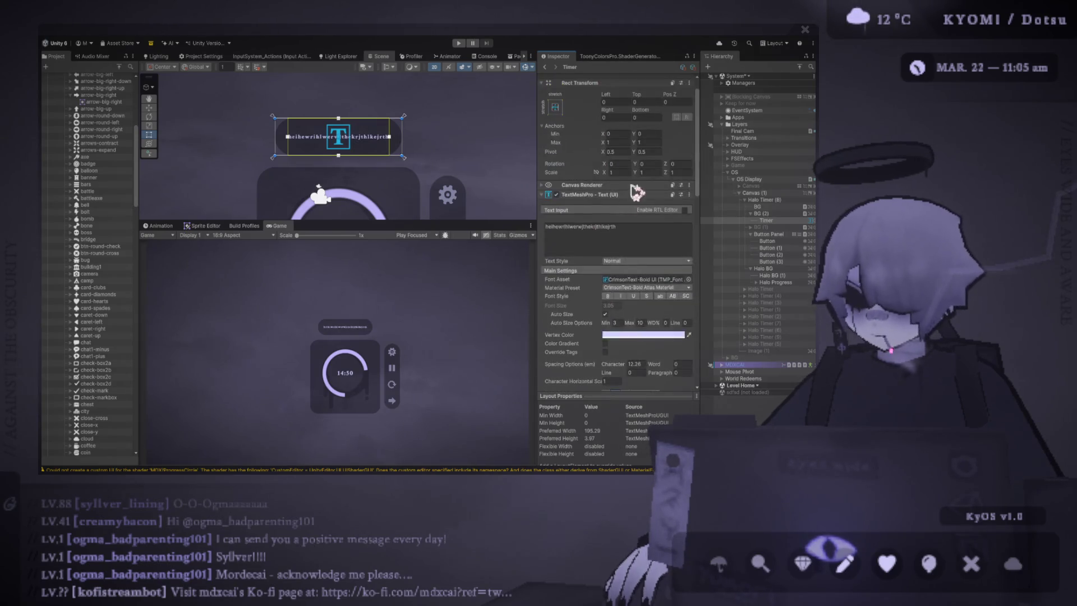
{"action": "left_click", "coordinate": [638, 222]}
{"action": "type", "text": "a"}
{"action": "type", "text": "lkasdjf;kasdjf;laksjdf;laskdjfasdk"}
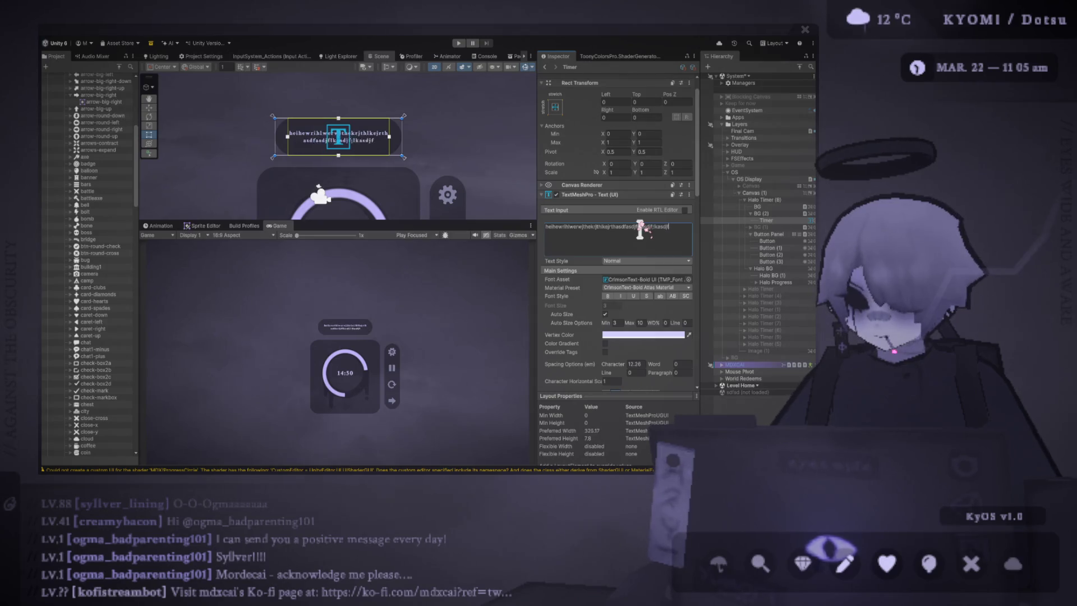
{"action": "left_click", "coordinate": [615, 322]}
{"action": "type", "text": "4"}
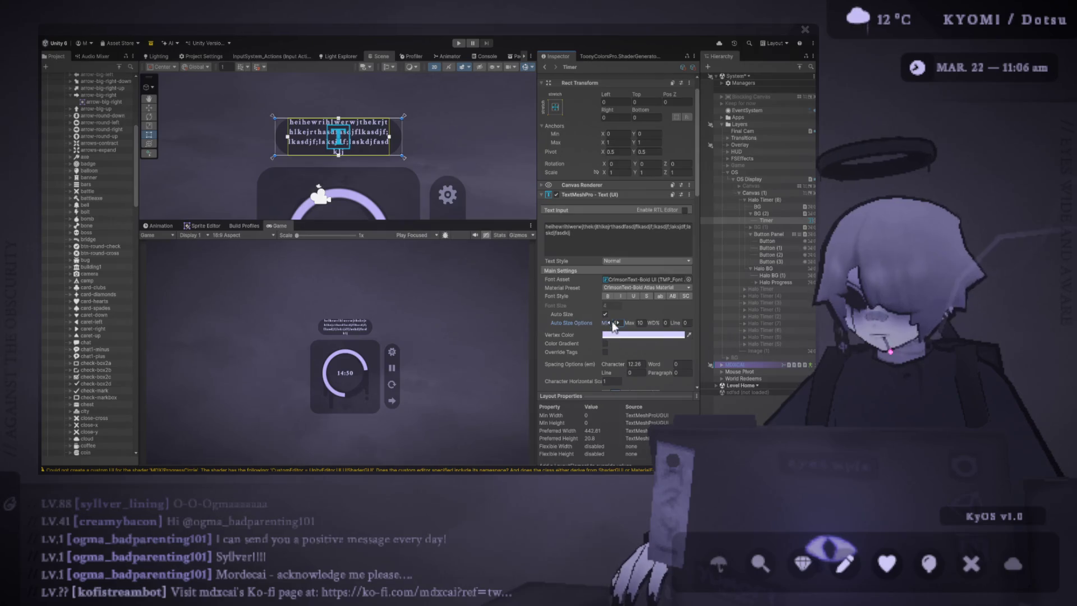
{"action": "type", "text": "5"}
{"action": "key", "text": "BackSpace"}
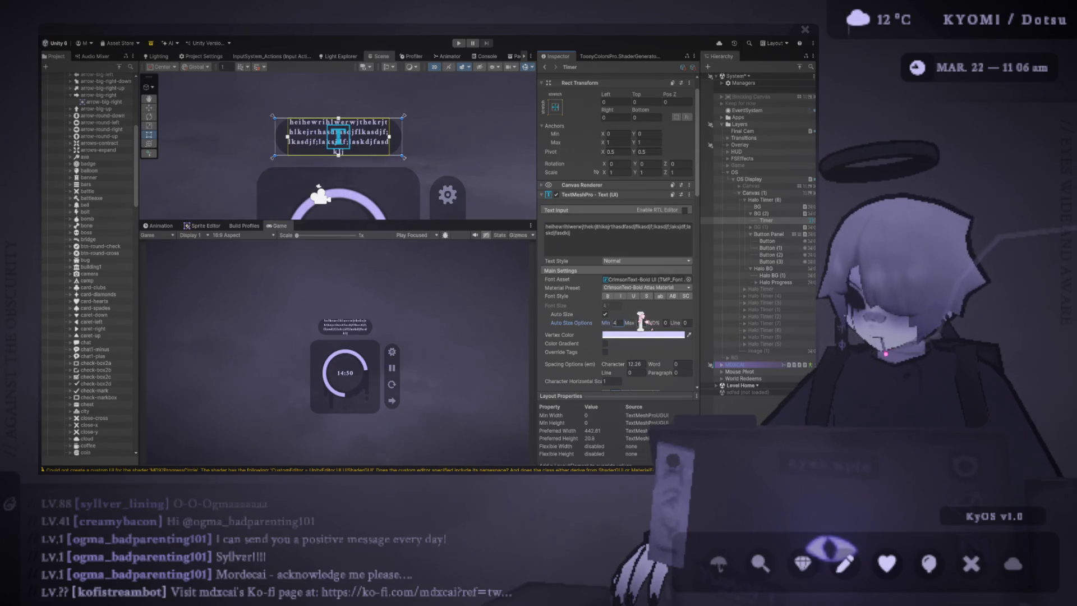
Step: Pad the message text with 7-unit top and bottom margins
{"action": "scroll", "coordinate": [658, 352], "scroll_direction": "down", "scroll_amount": 1}
{"action": "scroll", "coordinate": [656, 342], "scroll_direction": "down", "scroll_amount": 5}
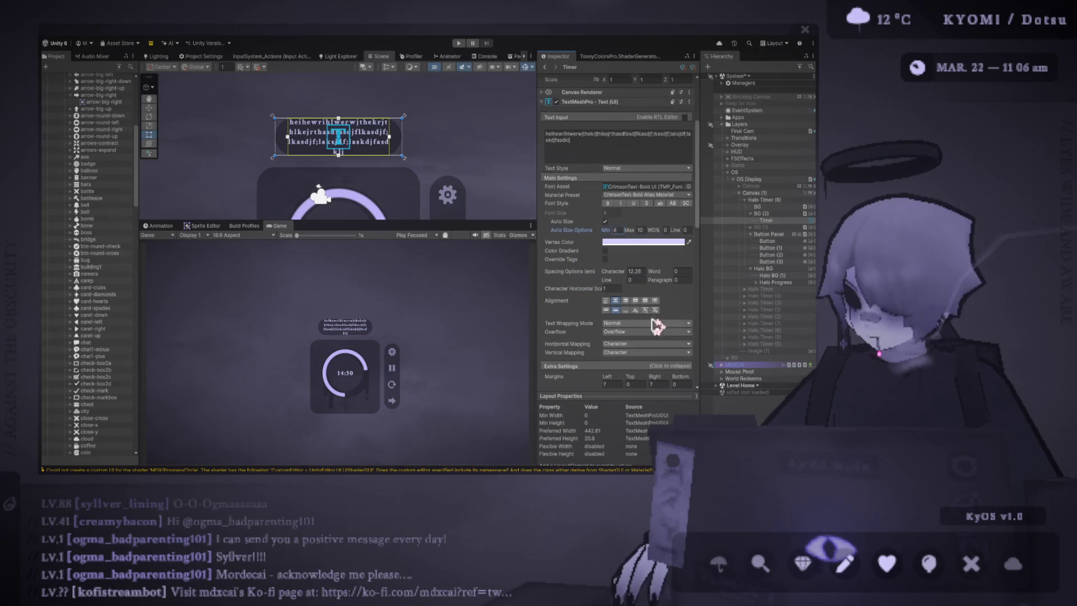
{"action": "left_click", "coordinate": [630, 338]}
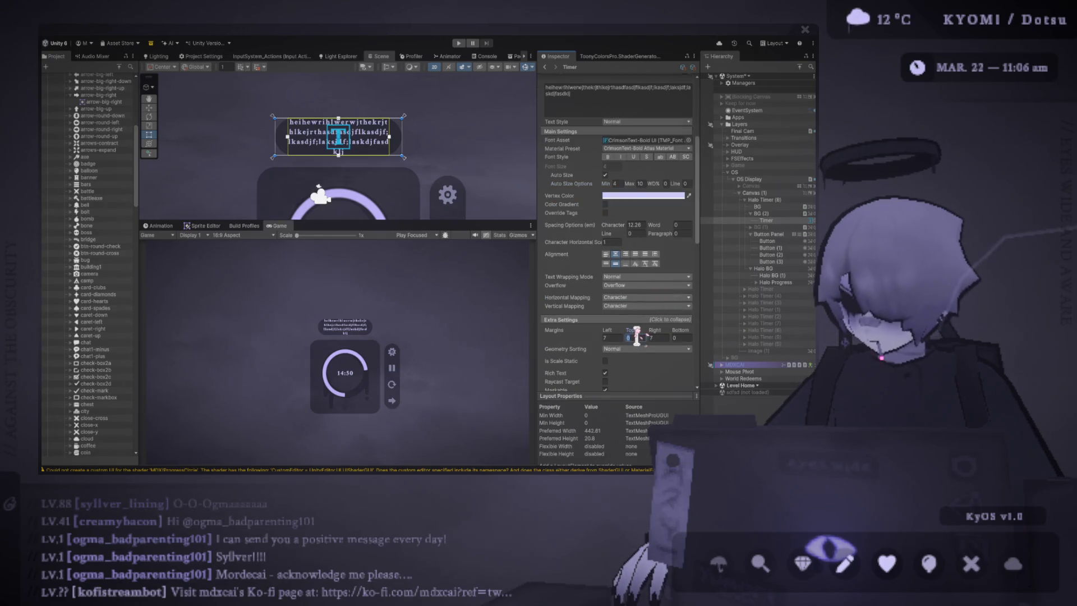
{"action": "type", "text": "7"}
{"action": "left_click", "coordinate": [681, 337]}
{"action": "type", "text": "7"}
{"action": "scroll", "coordinate": [633, 269], "scroll_direction": "up", "scroll_amount": 2}
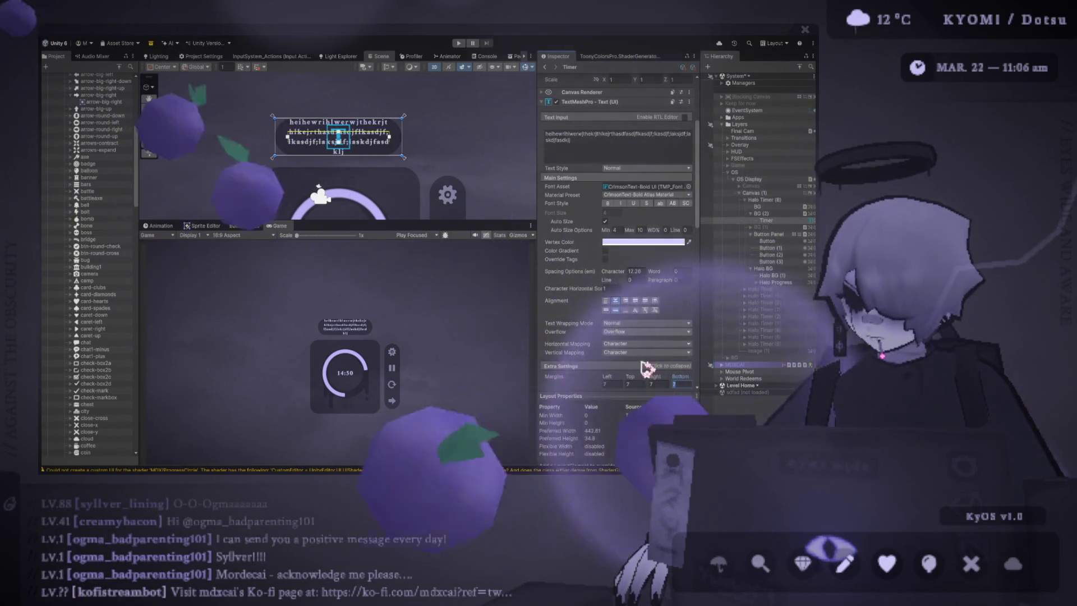
{"action": "left_click", "coordinate": [645, 332]}
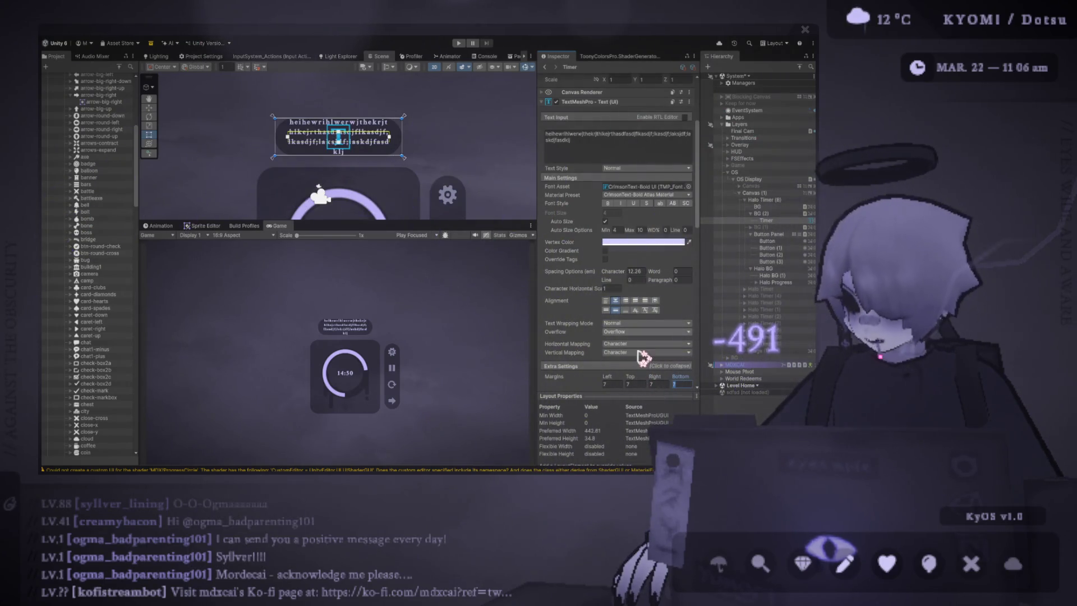
Step: Switch overflow to Ellipsis and replace the message with a longer test string
{"action": "left_click", "coordinate": [617, 352]}
{"action": "key", "text": "f"}
{"action": "left_click", "coordinate": [648, 149]}
{"action": "type", "text": "asdfasdf"}
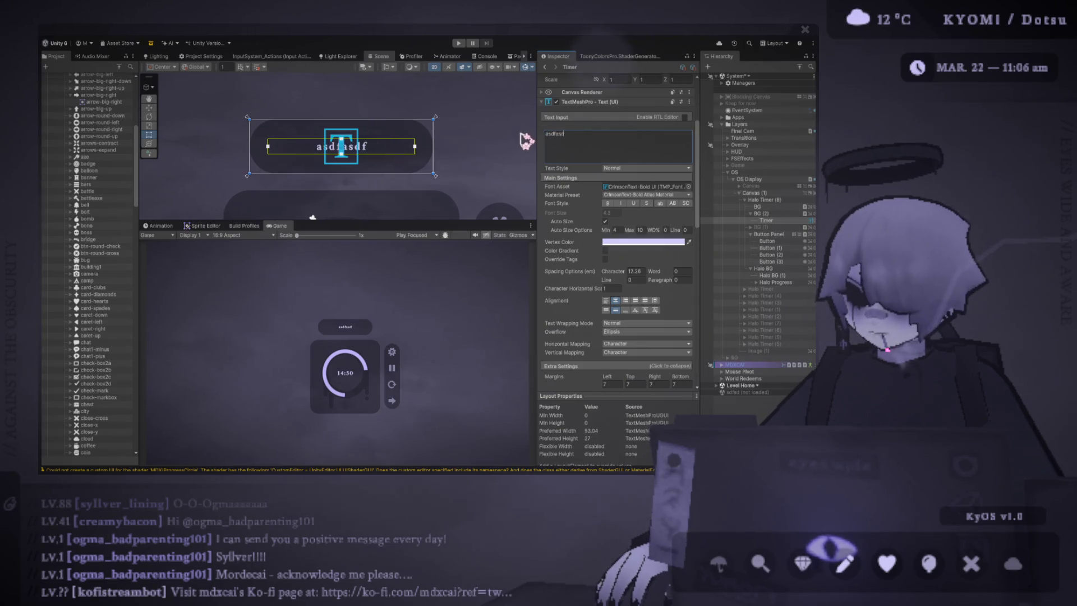
{"action": "type", "text": "asdfajsdfkljasidkf;al;skdjf;laksd"}
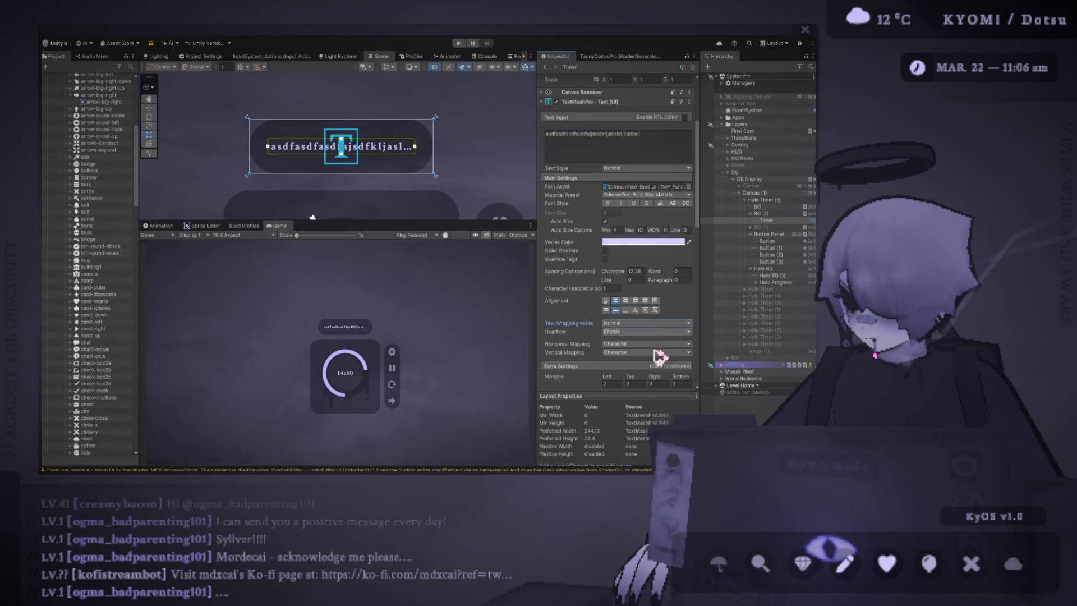
Step: Try Masking overflow with even longer text, then revert overflow to Ellipsis
{"action": "left_click", "coordinate": [649, 367]}
{"action": "left_click", "coordinate": [650, 143]}
{"action": "type", "text": "jsdfgsdfgsdfl;gk's;dflgk's;dfkgs;'dflgk;sdflgks;dflkg"}
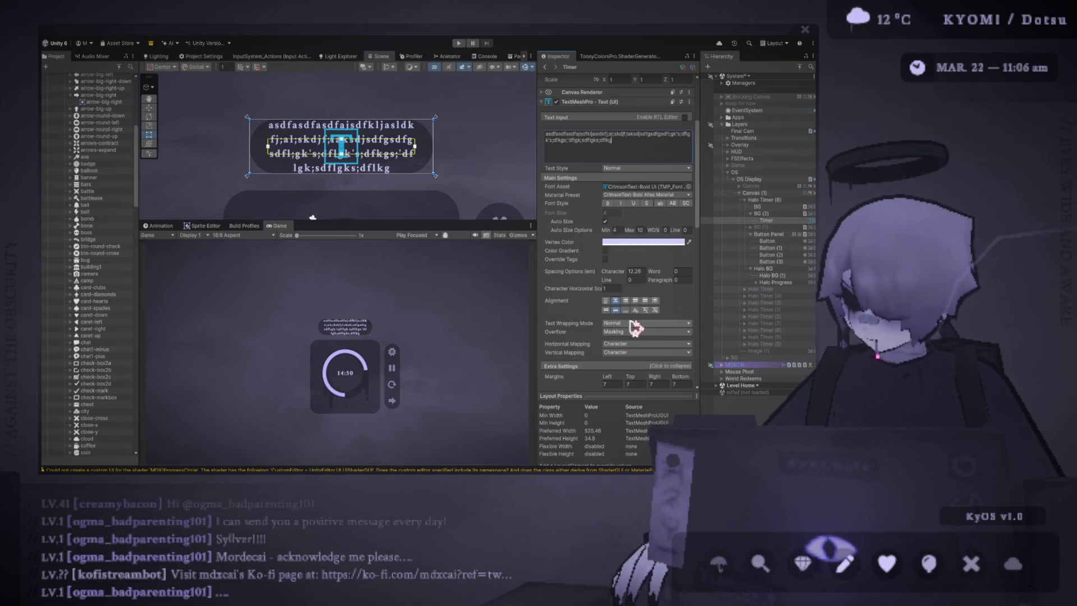
{"action": "left_click", "coordinate": [663, 323]}
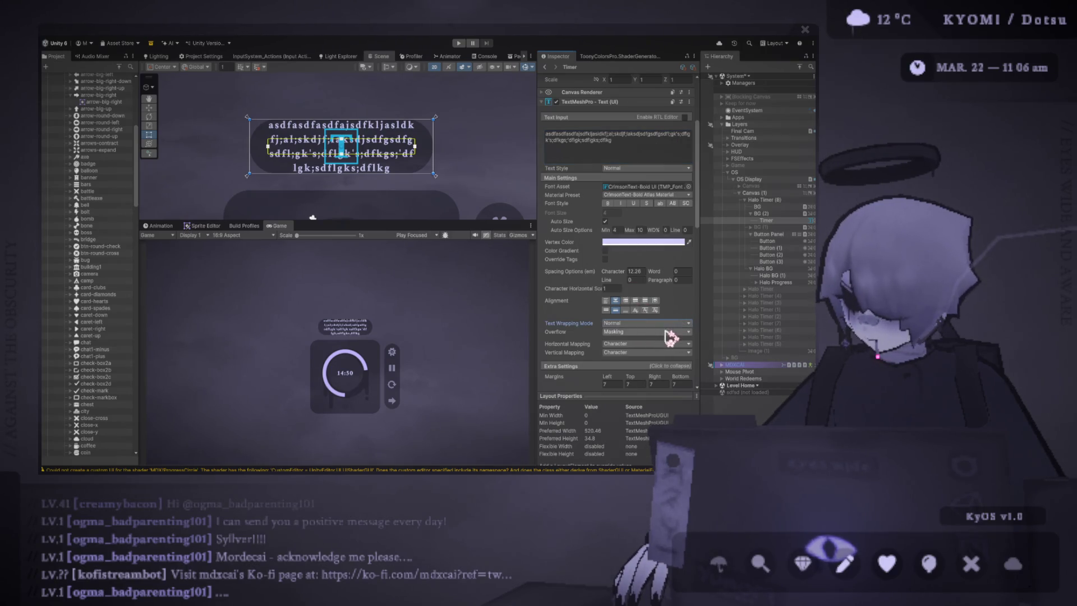
{"action": "left_click", "coordinate": [645, 332]}
{"action": "left_click", "coordinate": [649, 351]}
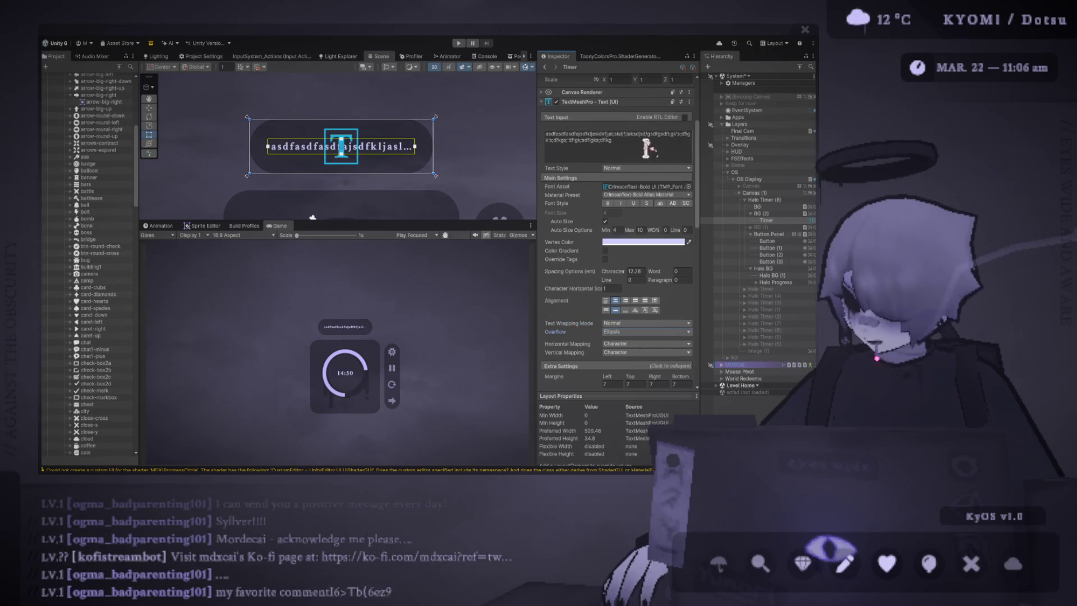
Step: Set the right margin to 7 and the top and bottom margins to 2
{"action": "scroll", "coordinate": [638, 285], "scroll_direction": "down", "scroll_amount": 3}
{"action": "left_click", "coordinate": [660, 313]}
{"action": "type", "text": "0"}
{"action": "key", "text": "BackSpace"}
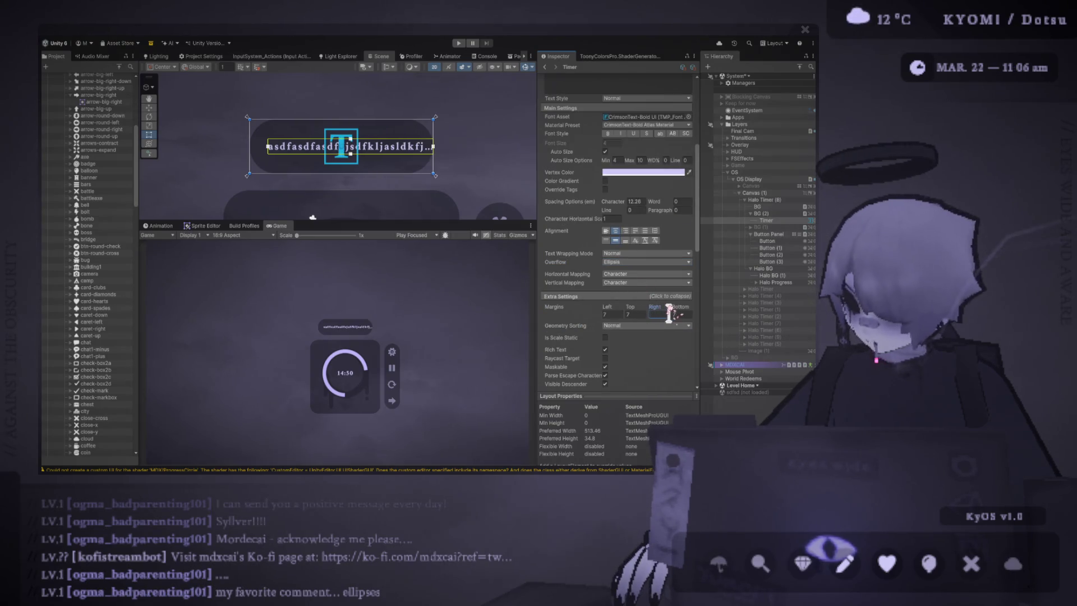
{"action": "type", "text": "8"}
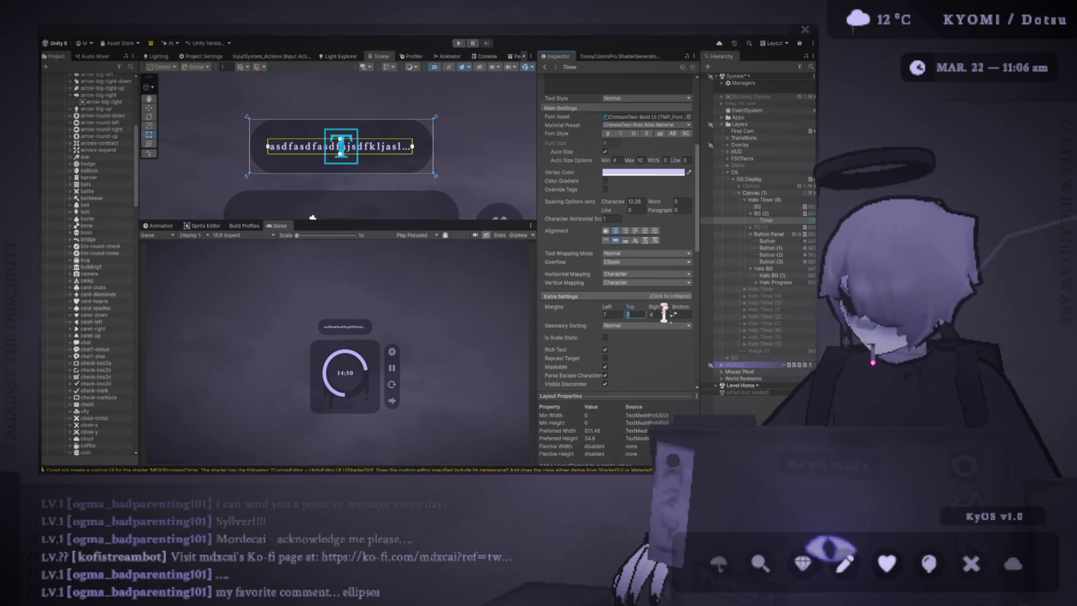
{"action": "key", "text": "BackSpace"}
{"action": "type", "text": "7"}
{"action": "key", "text": "shift+Tab"}
{"action": "type", "text": "0"}
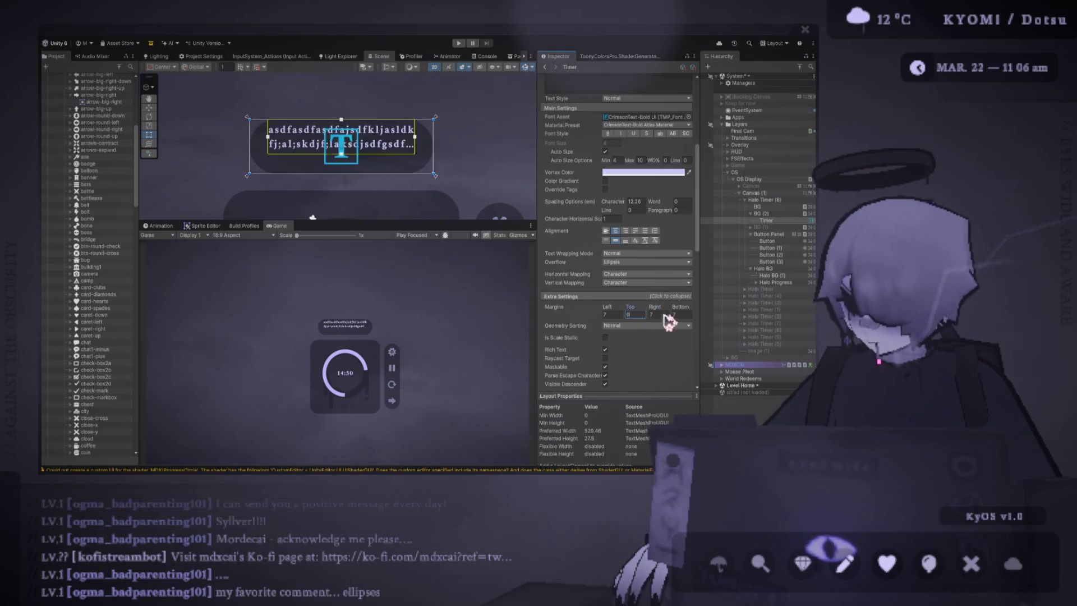
{"action": "left_click", "coordinate": [684, 314]}
{"action": "type", "text": "2"}
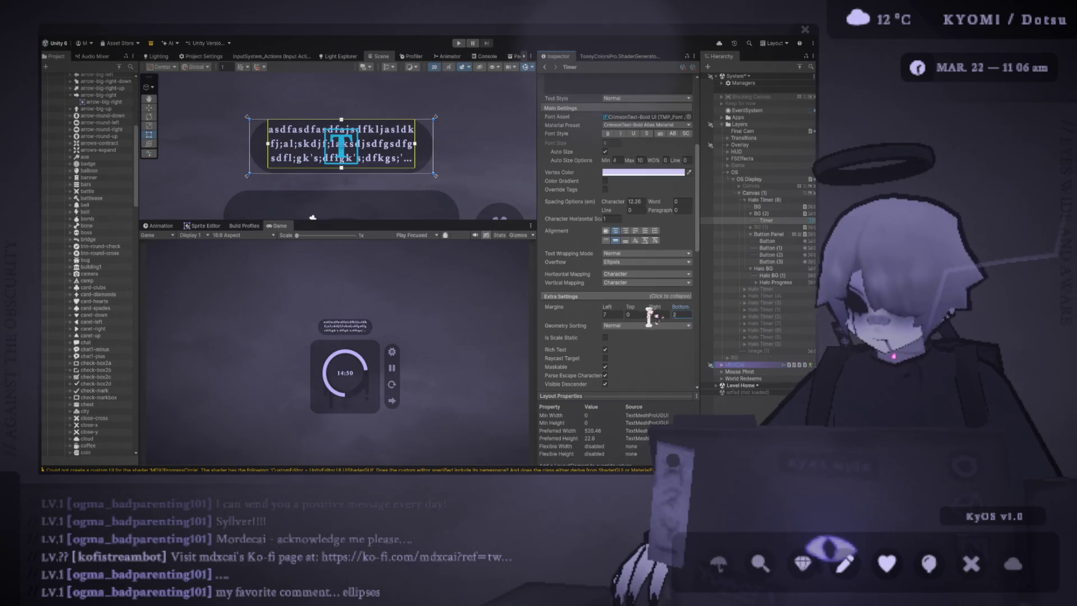
{"action": "left_click", "coordinate": [636, 315]}
{"action": "type", "text": "2"}
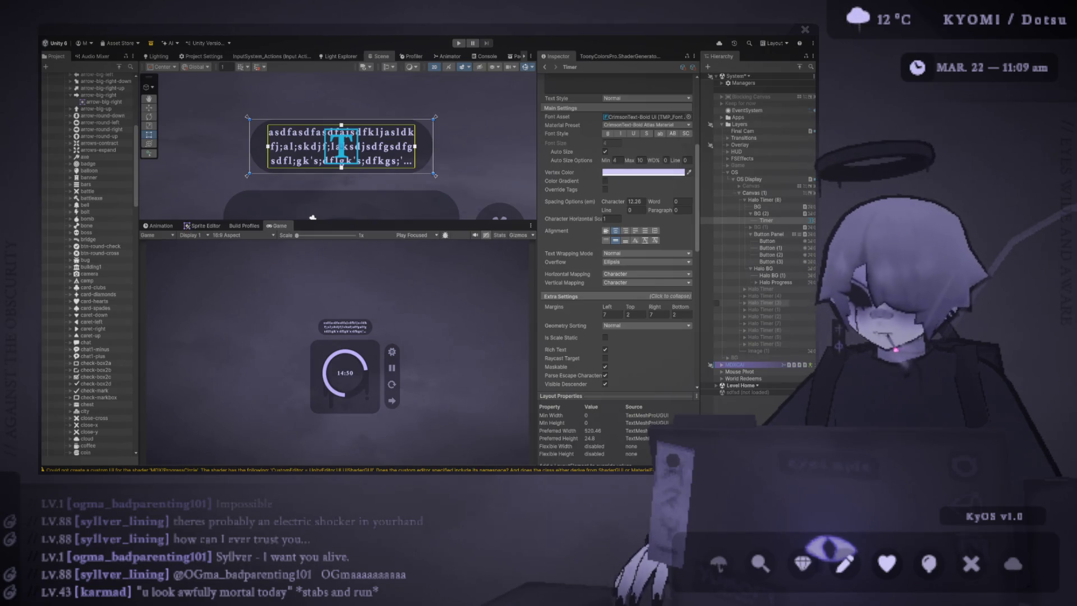
Step: Drag the Margins Top value to 3 and the Bottom value to 4
{"action": "left_click_drag", "start_coordinate": [631, 308], "coordinate": [668, 314]}
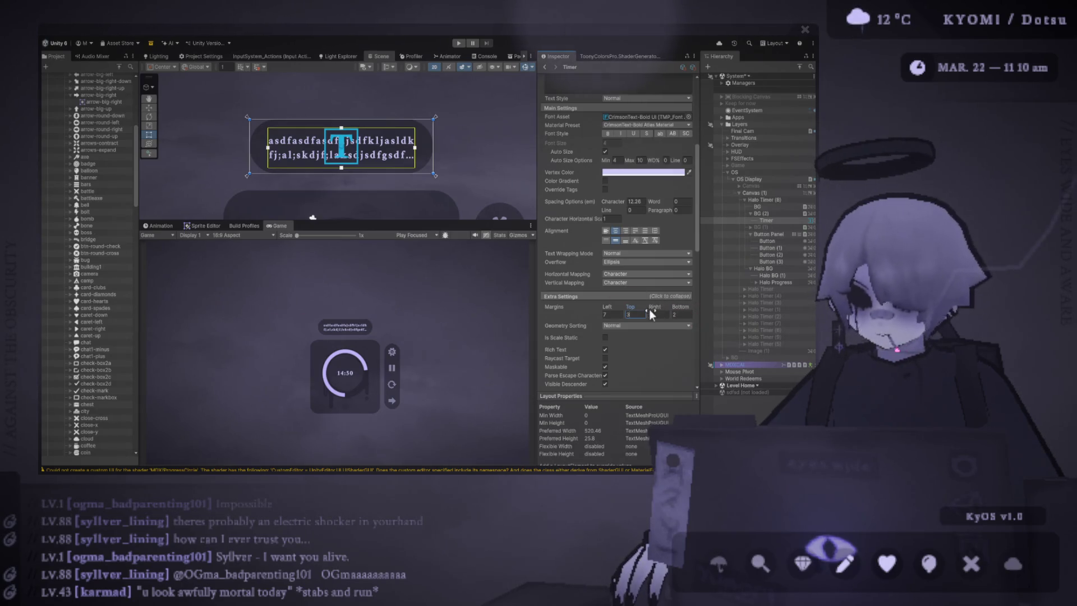
{"action": "left_click_drag", "start_coordinate": [680, 307], "coordinate": [695, 312]}
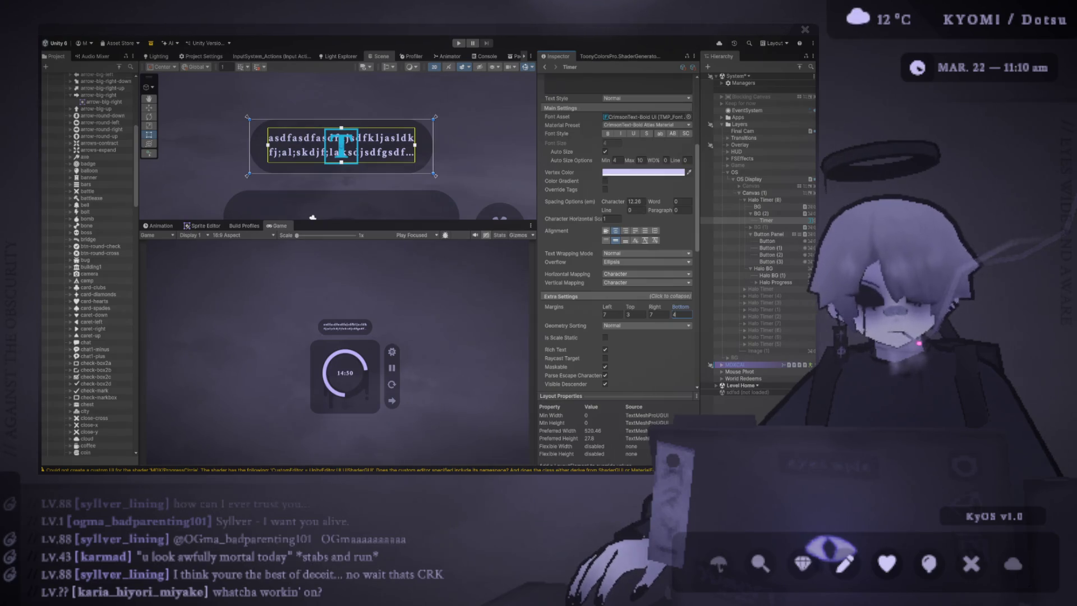
{"action": "key", "text": "alt+Tab"}
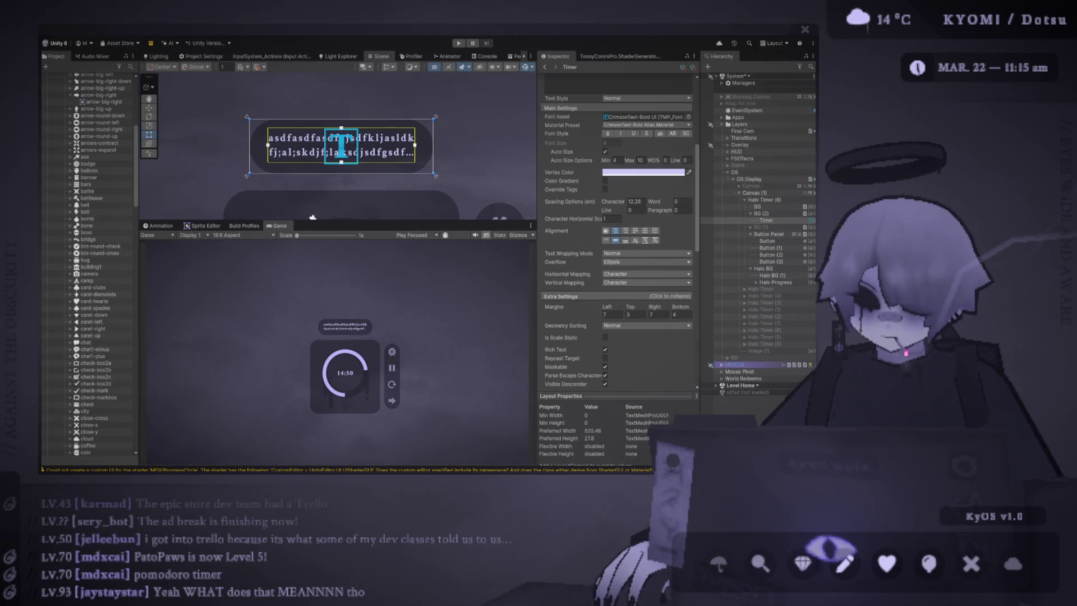
Step: Scroll the Inspector back up through the message text settings
{"action": "scroll", "coordinate": [617, 224], "scroll_direction": "up", "scroll_amount": 3}
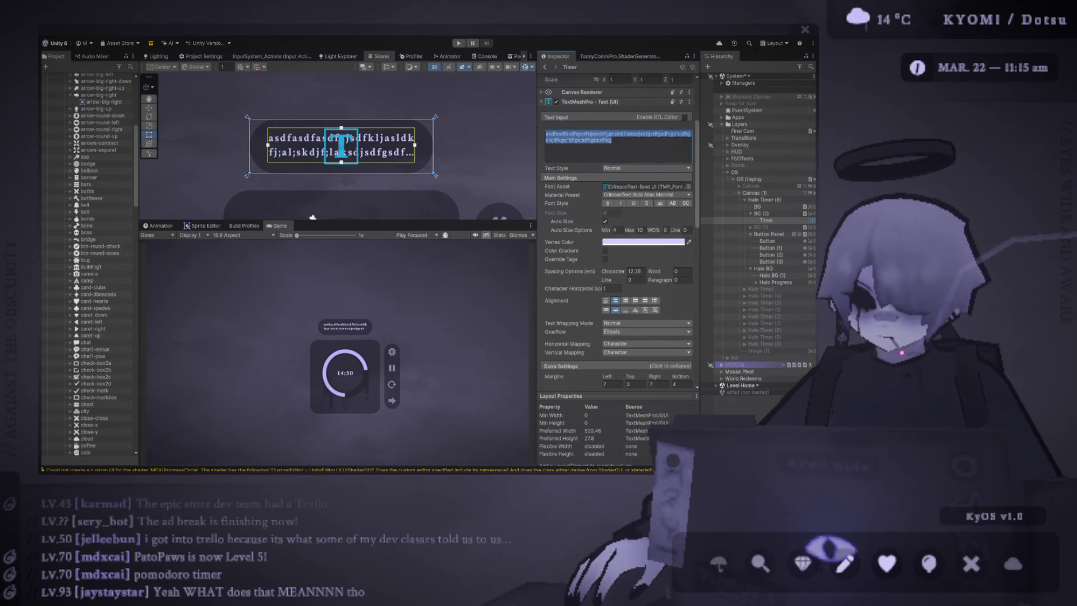
Step: Paste 'what if it all goes right?' over the placeholder and select BG (2)
{"action": "left_click", "coordinate": [617, 143]}
{"action": "key", "text": "ctrl+a"}
{"action": "type", "text": "what if it all goes right?"}
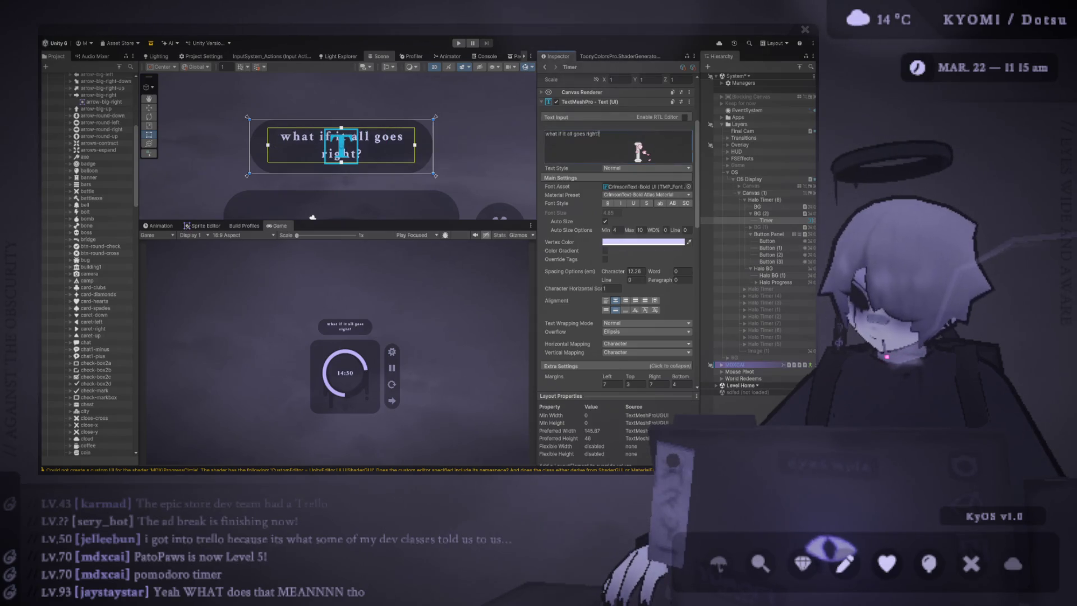
{"action": "scroll", "coordinate": [348, 361], "scroll_direction": "up", "scroll_amount": 3}
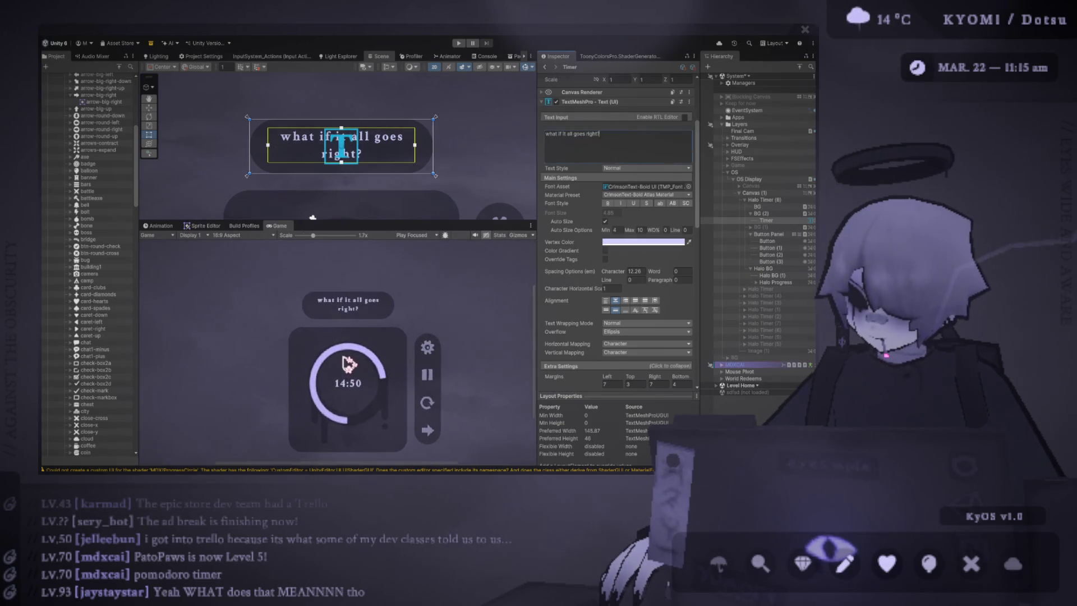
{"action": "scroll", "coordinate": [348, 360], "scroll_direction": "down", "scroll_amount": 3}
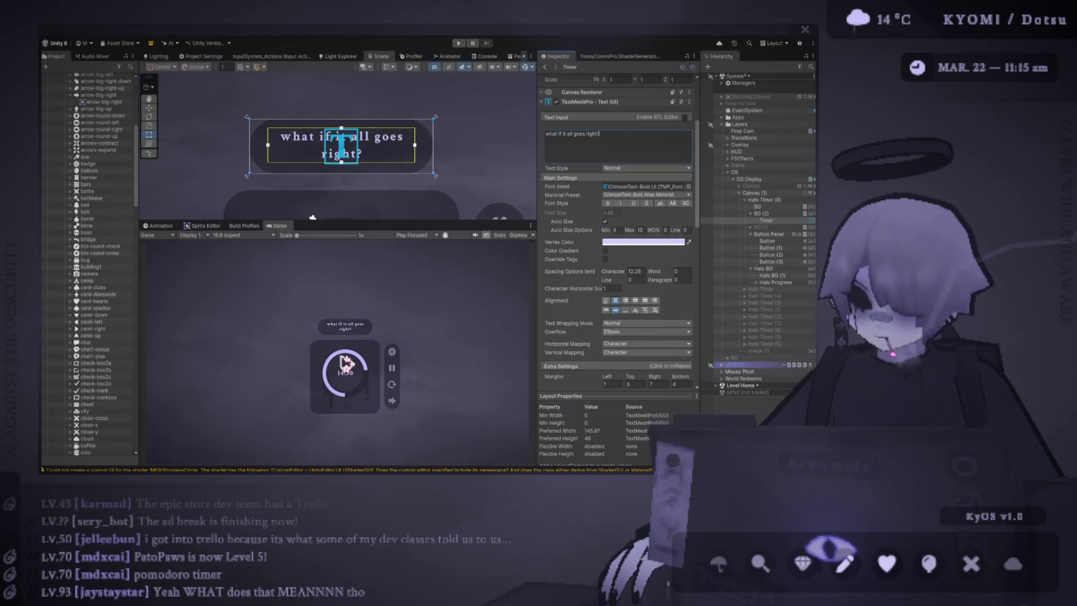
{"action": "scroll", "coordinate": [645, 286], "scroll_direction": "down", "scroll_amount": 5}
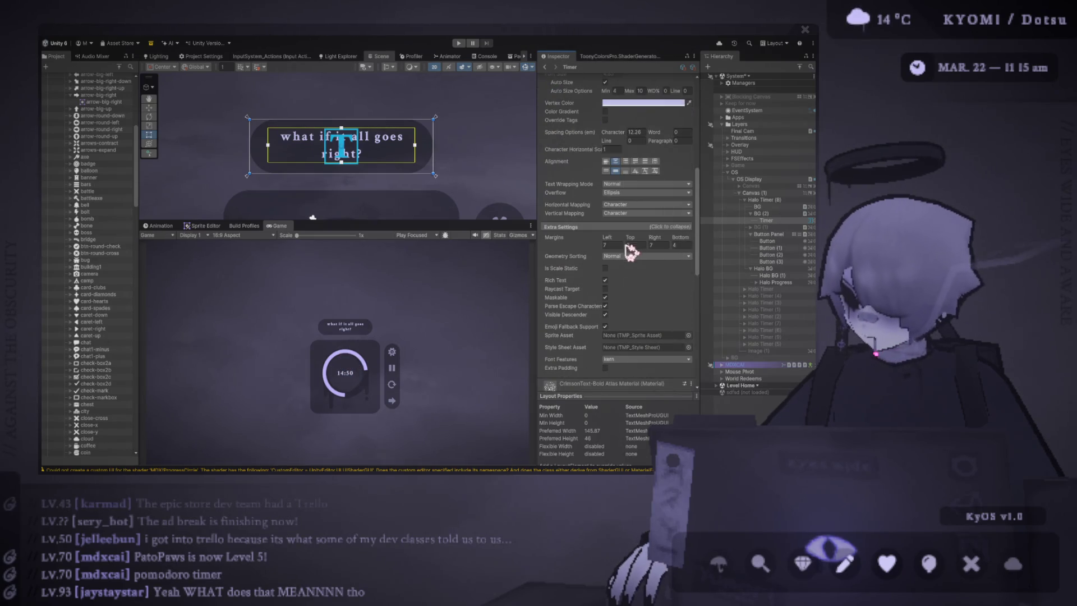
{"action": "left_click", "coordinate": [764, 213]}
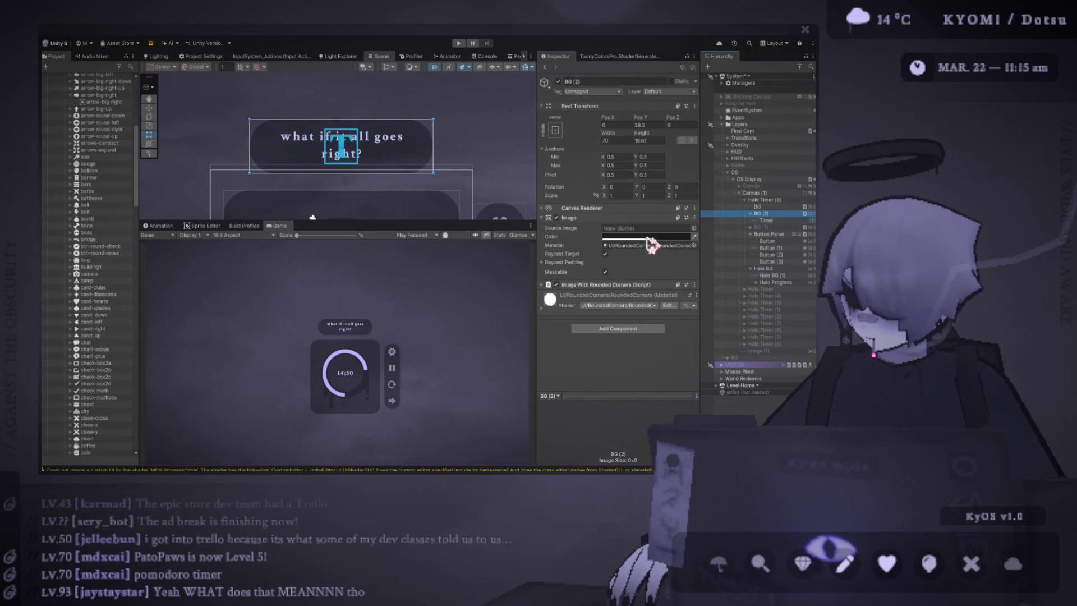
Step: Expand Image With Rounded Corners on BG (2) and set its radius to 5
{"action": "left_click", "coordinate": [614, 285]}
{"action": "left_click", "coordinate": [629, 303]}
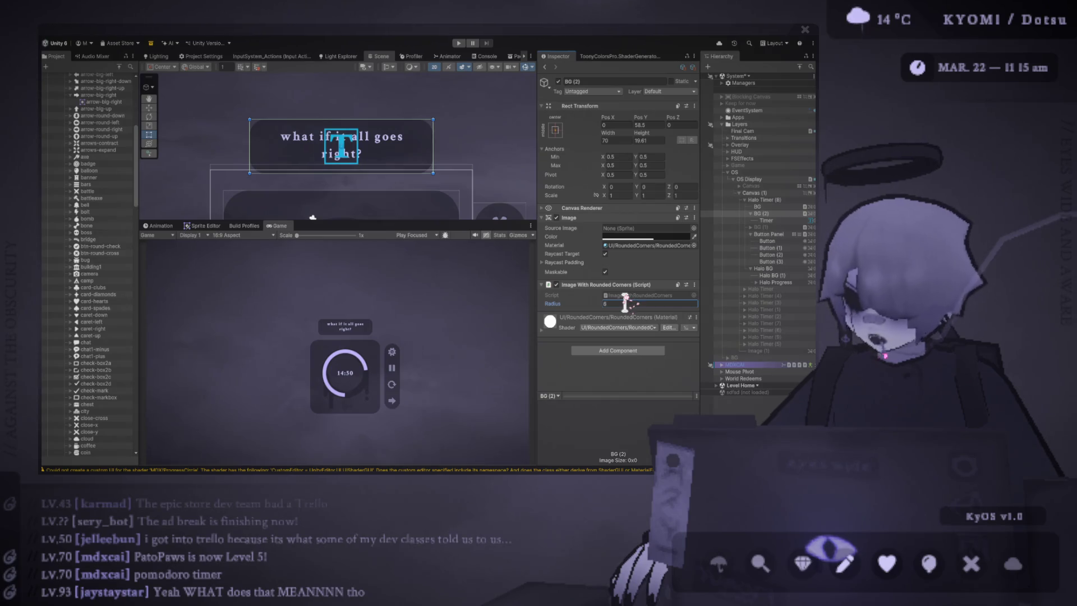
{"action": "type", "text": "5"}
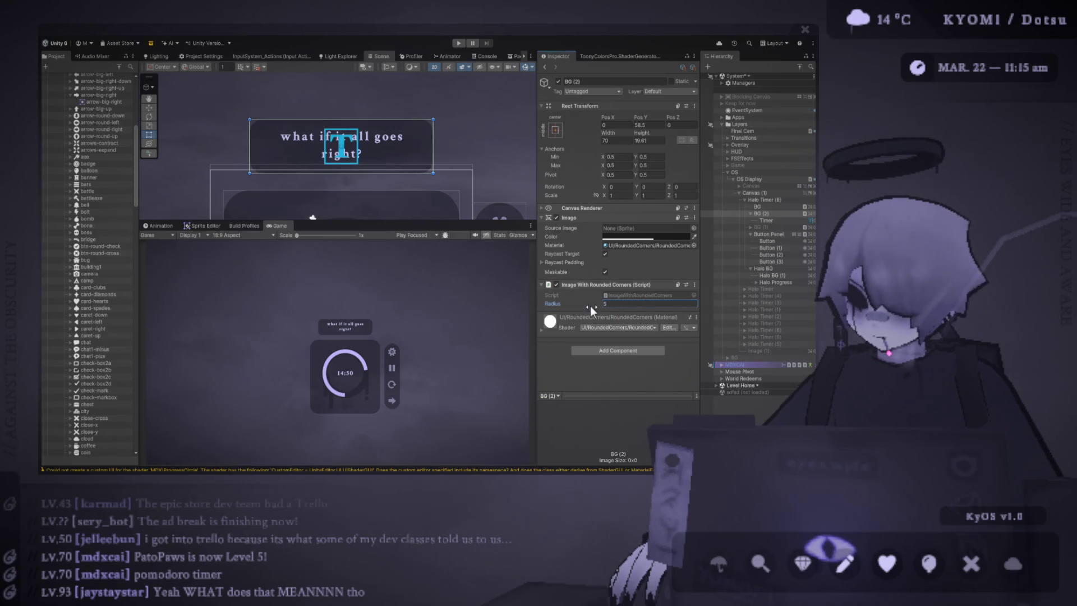
{"action": "type", "text": "2"}
{"action": "key", "text": "BackSpace"}
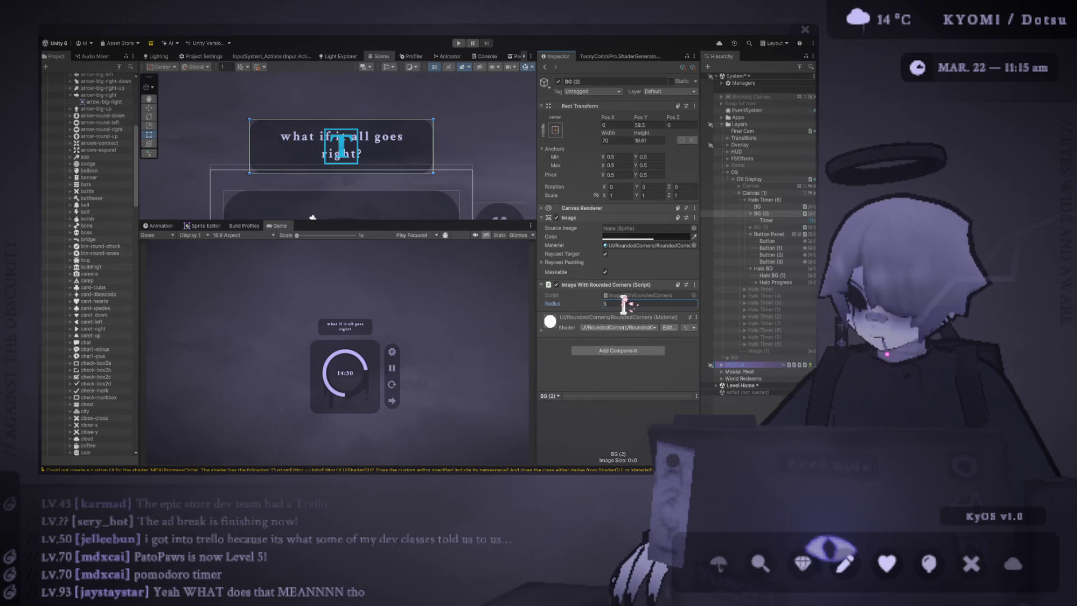
{"action": "scroll", "coordinate": [360, 339], "scroll_direction": "up", "scroll_amount": 5}
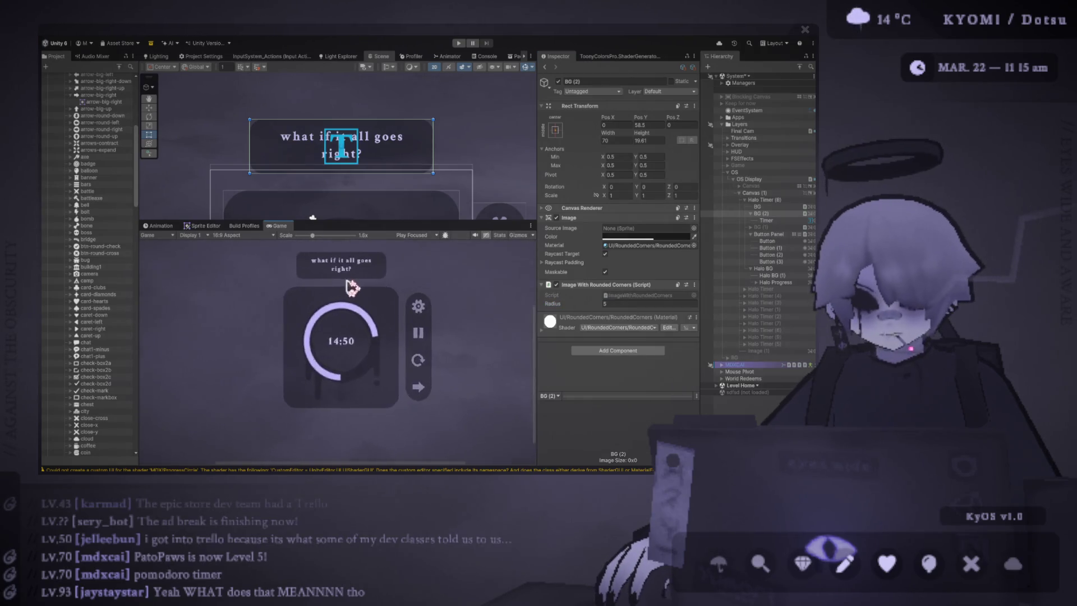
{"action": "scroll", "coordinate": [359, 281], "scroll_direction": "down", "scroll_amount": 2}
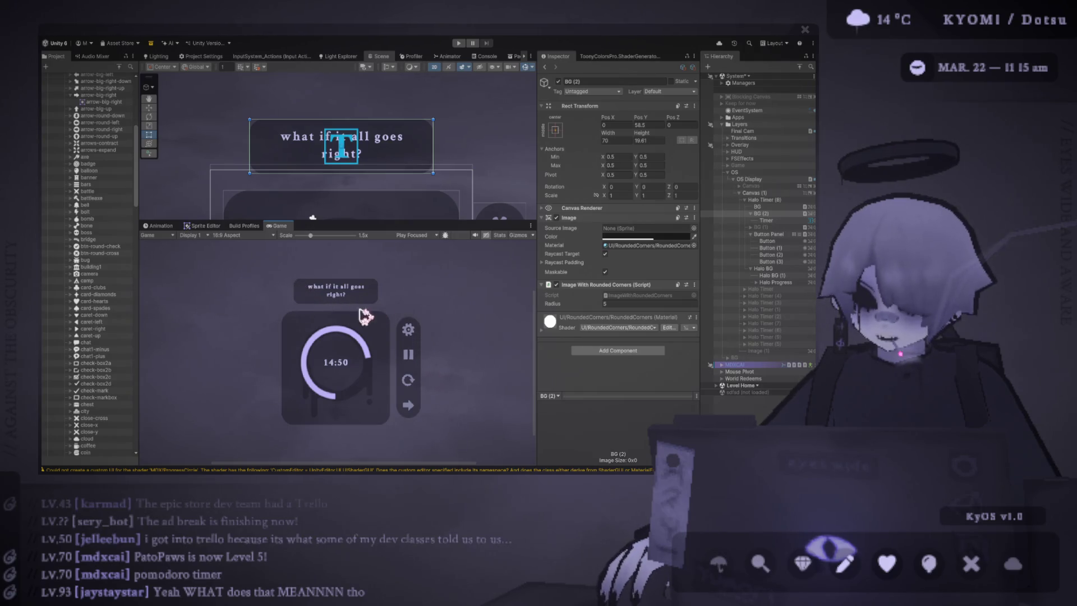
{"action": "scroll", "coordinate": [400, 312], "scroll_direction": "down", "scroll_amount": 5}
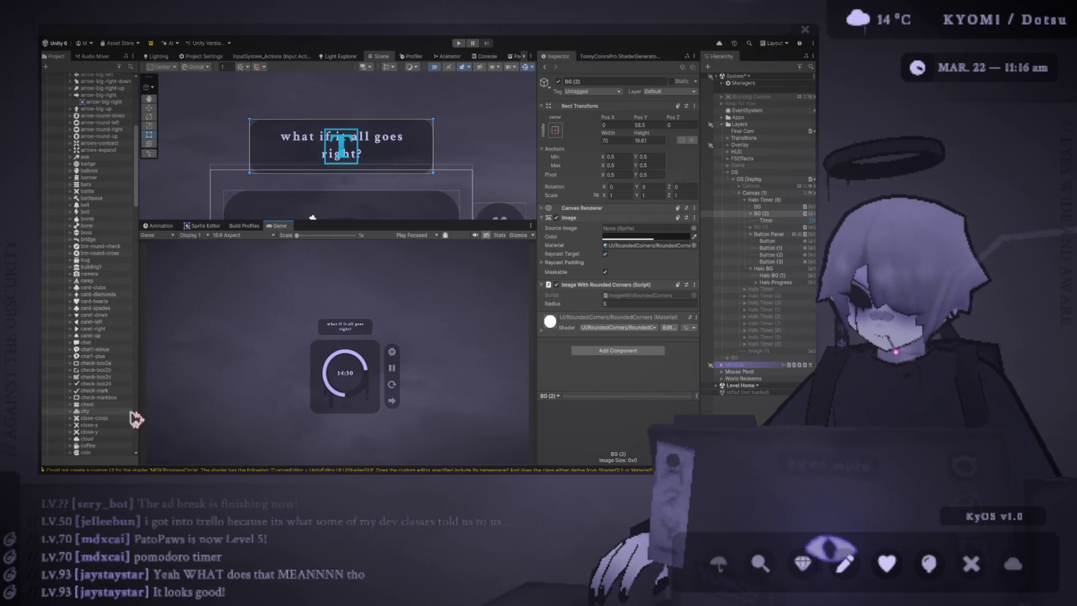
Step: Drag the Scene/Game splitter upward so the Game view takes most of the space
{"action": "scroll", "coordinate": [348, 361], "scroll_direction": "up", "scroll_amount": 2}
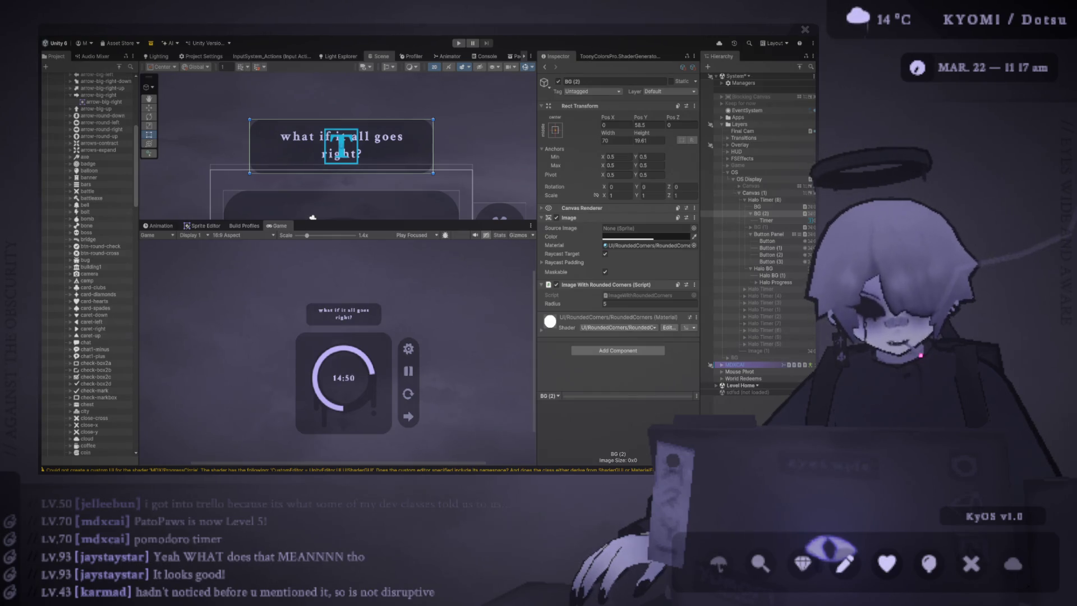
{"action": "scroll", "coordinate": [349, 362], "scroll_direction": "down", "scroll_amount": 3}
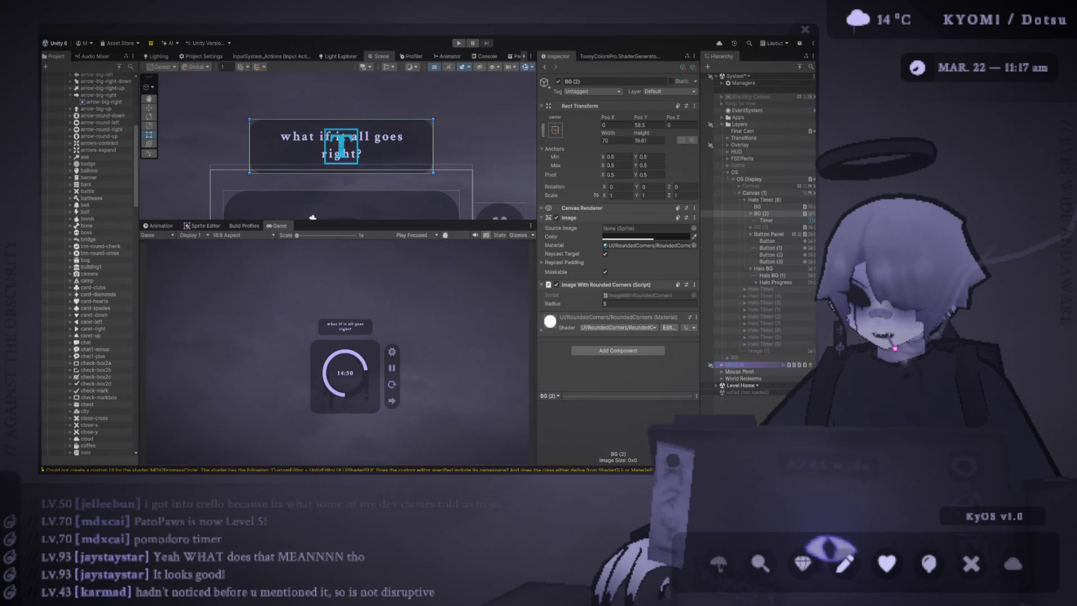
{"action": "mouse_move", "coordinate": [404, 164]}
{"action": "left_mouse_down"}
{"action": "mouse_move", "coordinate": [409, 258]}
{"action": "mouse_move", "coordinate": [385, 146]}
{"action": "mouse_move", "coordinate": [404, 154]}
{"action": "mouse_move", "coordinate": [409, 173]}
{"action": "mouse_move", "coordinate": [402, 126]}
{"action": "mouse_move", "coordinate": [385, 140]}
{"action": "mouse_move", "coordinate": [379, 106]}
{"action": "left_mouse_up"}
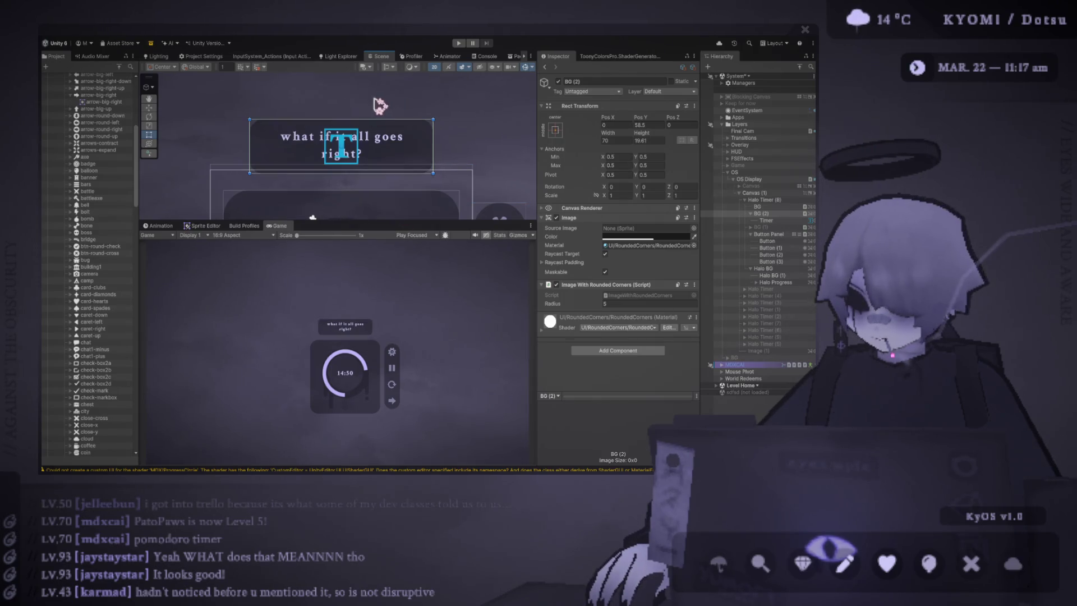
{"action": "left_click_drag", "start_coordinate": [409, 221], "coordinate": [396, 139]}
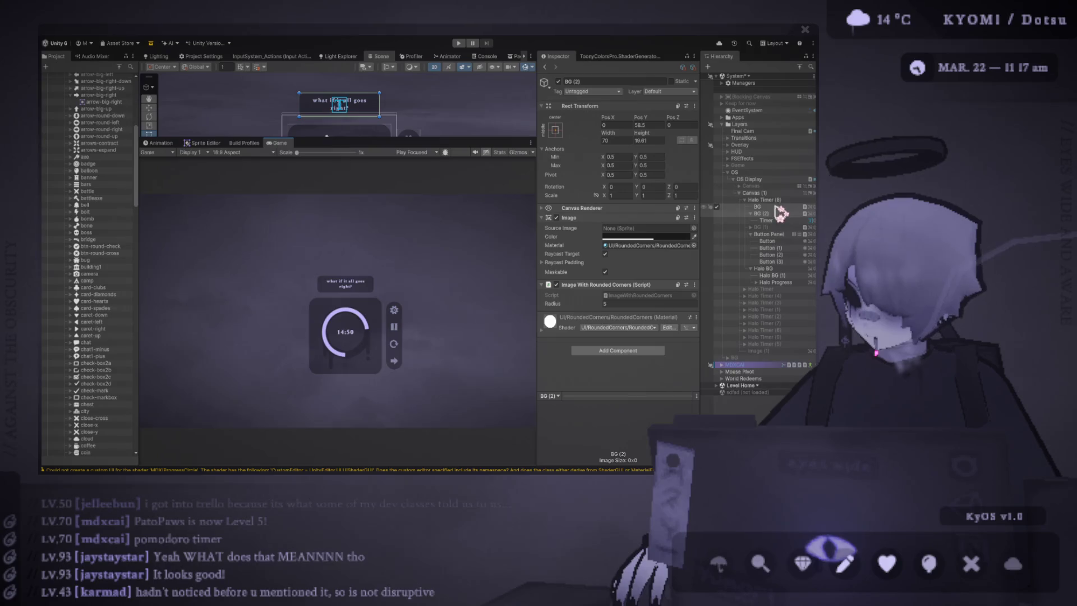
Step: Rename BG (2) to 'Message Box' and its text child to 'Message'
{"action": "left_click", "coordinate": [780, 221]}
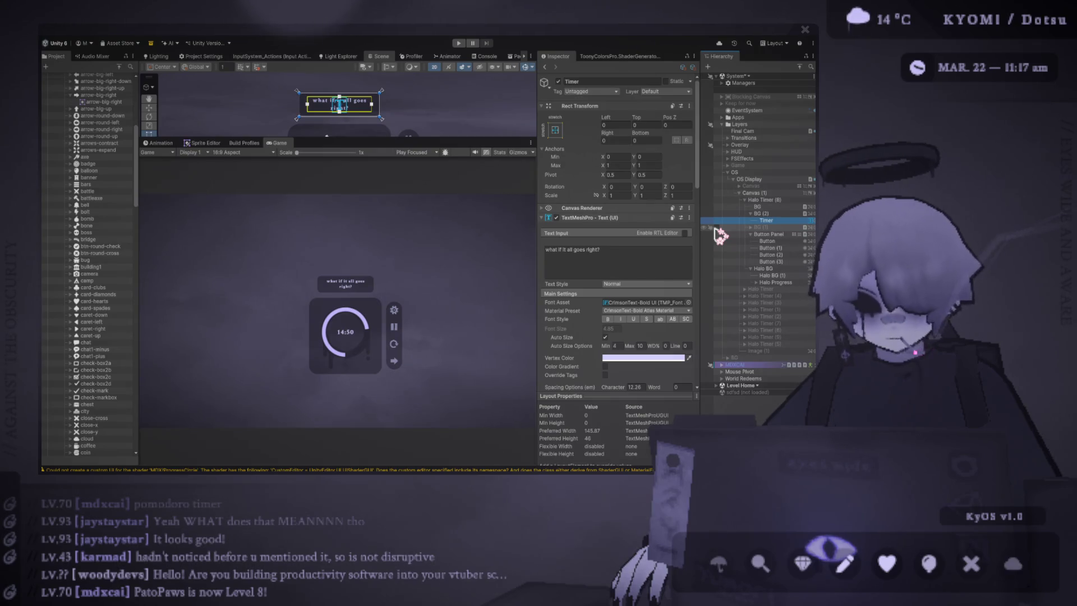
{"action": "left_click", "coordinate": [771, 214]}
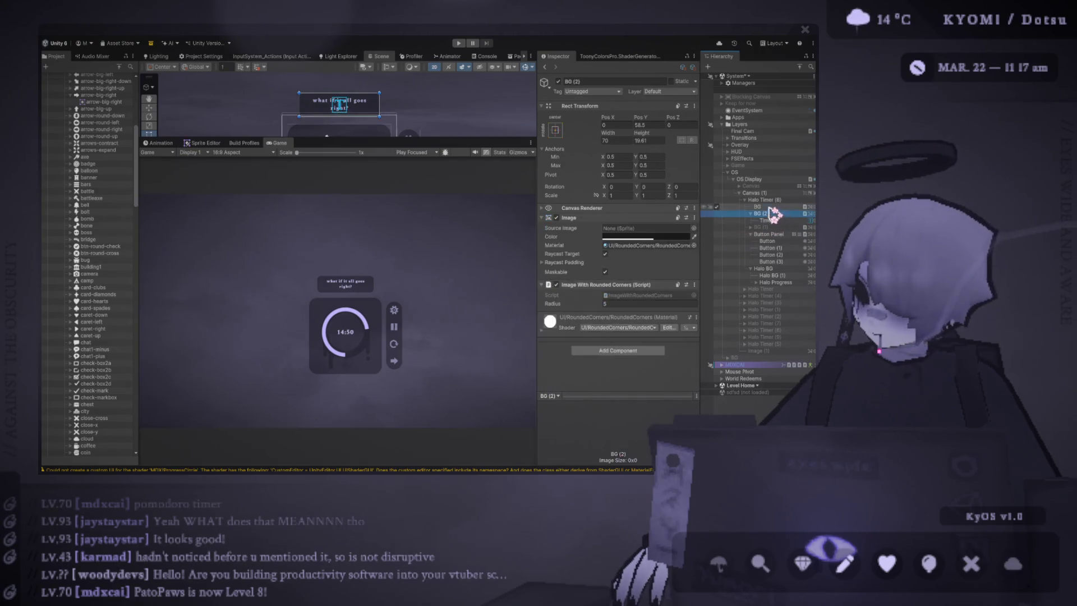
{"action": "left_click", "coordinate": [768, 200]}
{"action": "left_click", "coordinate": [785, 214]}
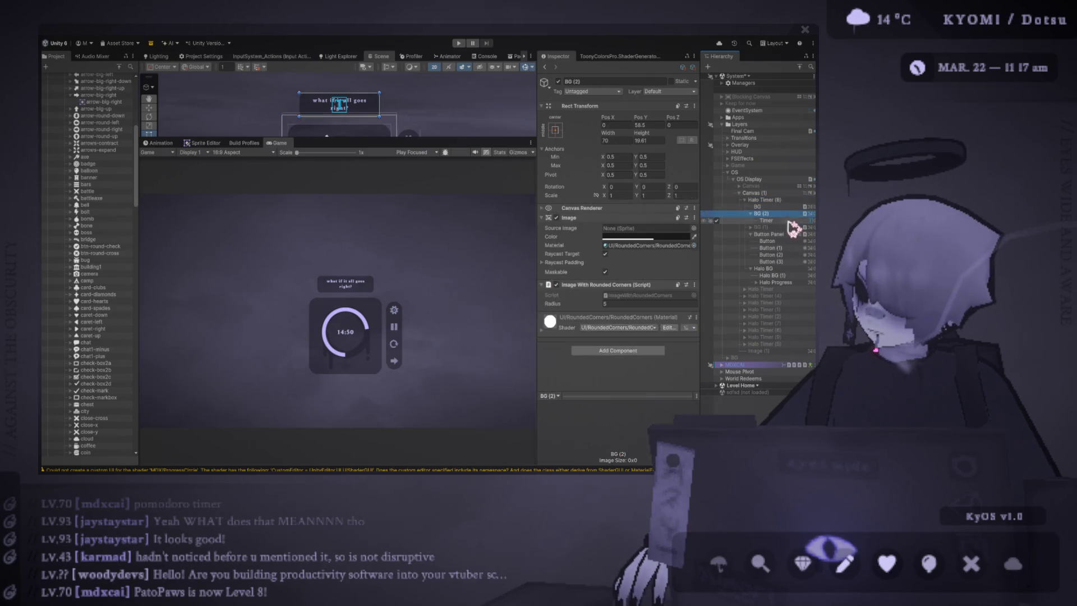
{"action": "type", "text": "Me"}
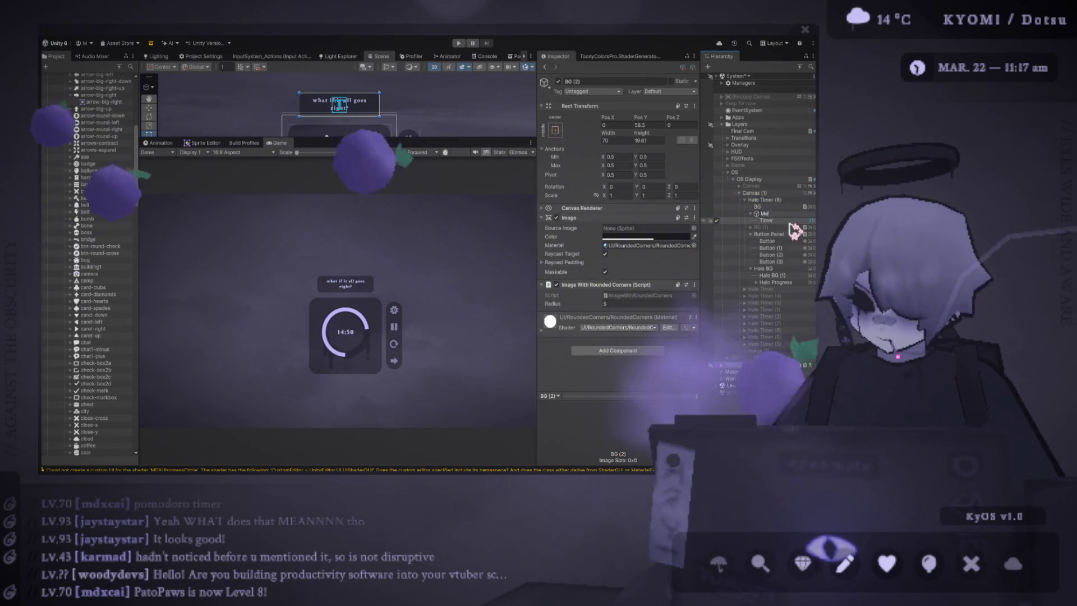
{"action": "type", "text": "ssage Box"}
{"action": "left_click", "coordinate": [790, 221]}
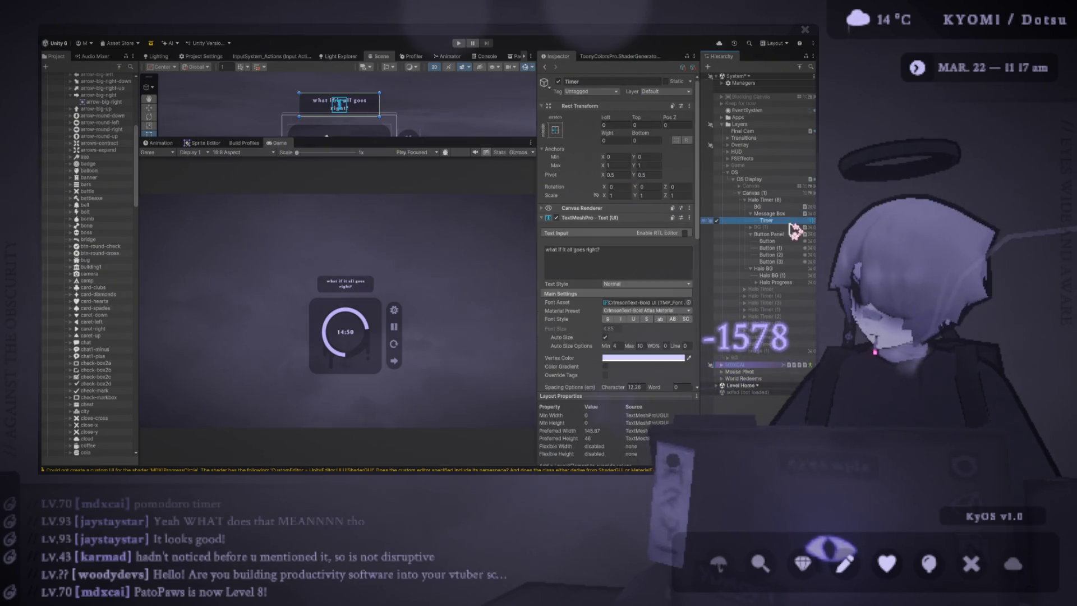
{"action": "type", "text": "Message"}
{"action": "key", "text": "Return"}
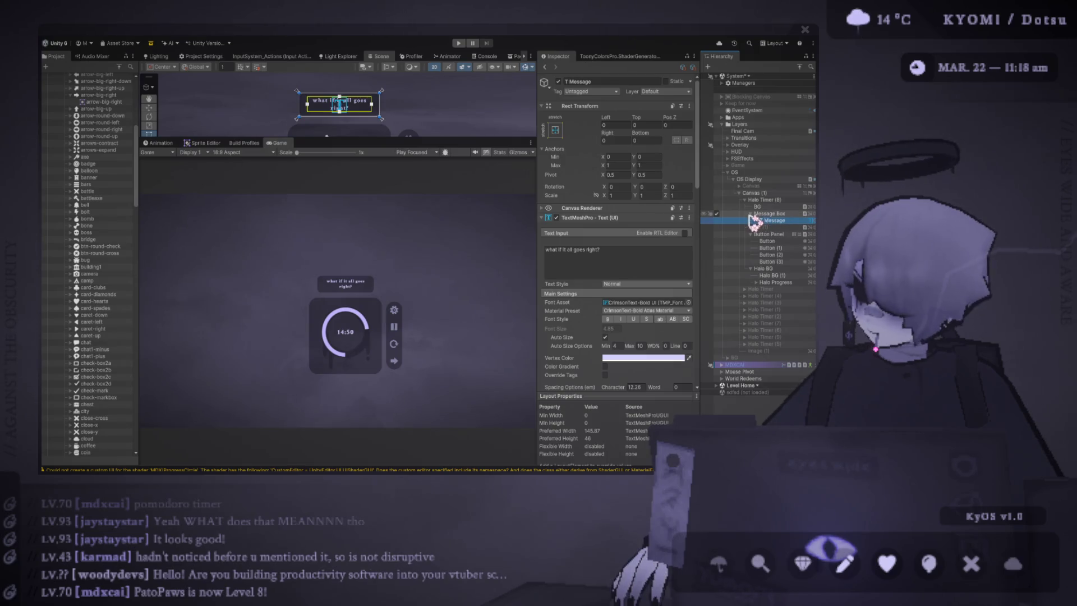
Step: Rename BG (1) to 'Settings' and lower the Scene/Game divider to enlarge the scene
{"action": "left_click", "coordinate": [751, 214]}
{"action": "left_click", "coordinate": [724, 221]}
{"action": "left_click", "coordinate": [716, 220]}
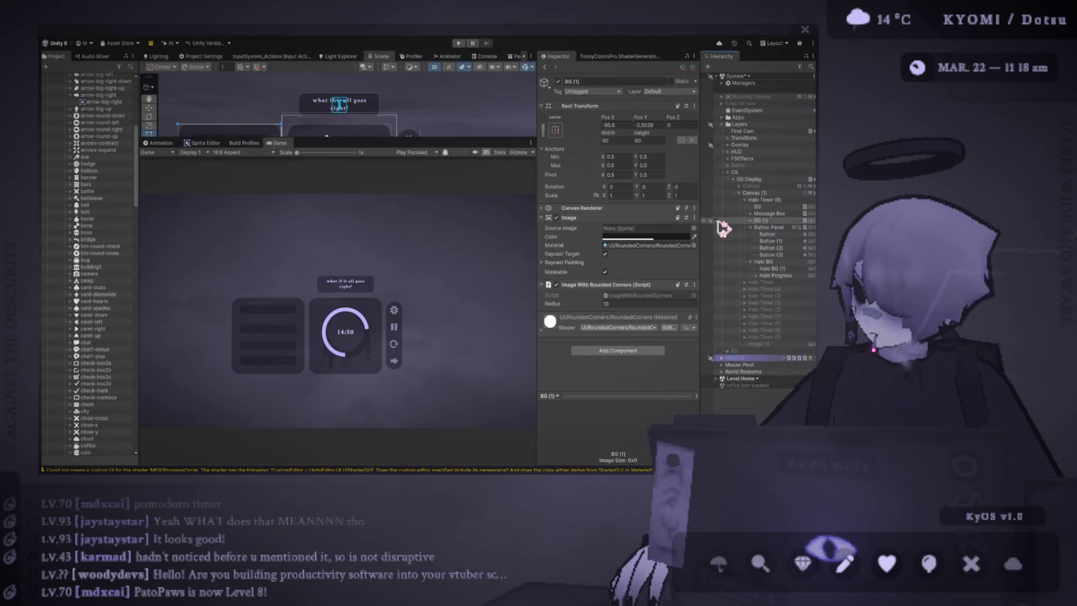
{"action": "left_click", "coordinate": [767, 220]}
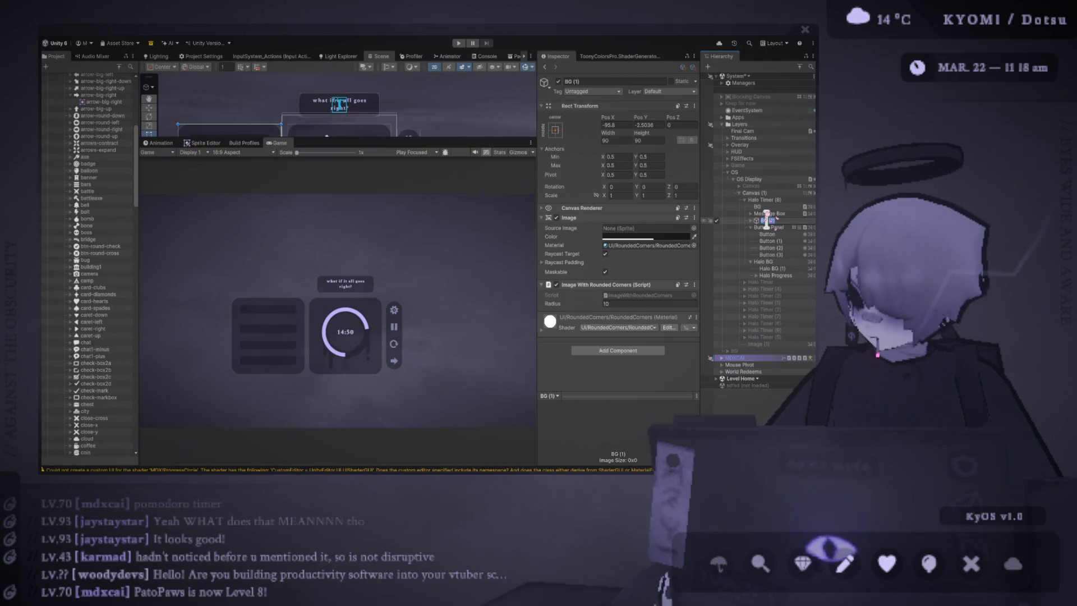
{"action": "type", "text": "Settings"}
{"action": "key", "text": "Return"}
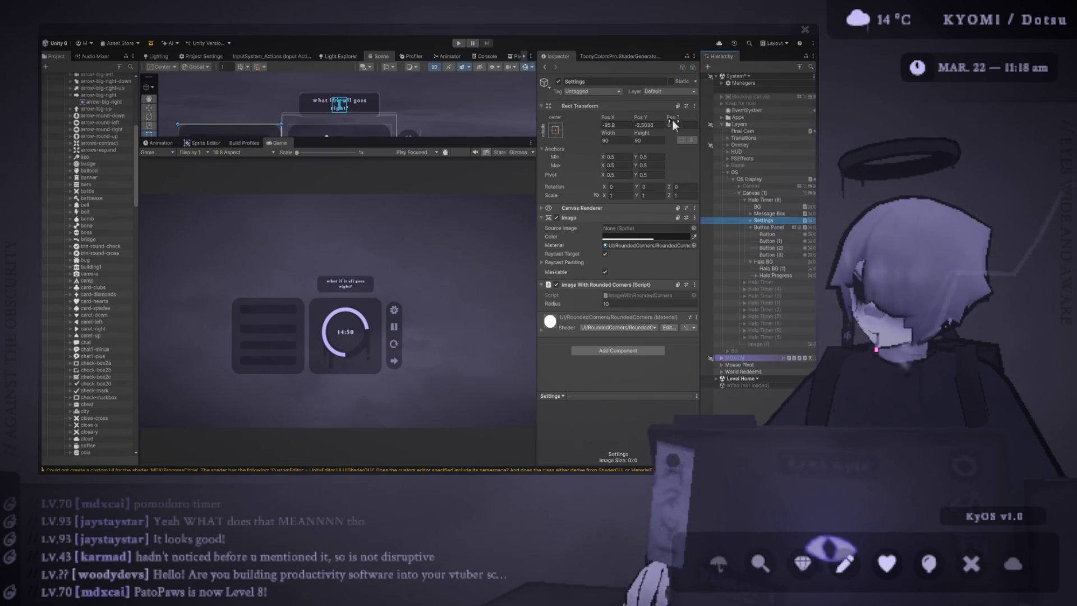
{"action": "left_click_drag", "start_coordinate": [409, 138], "coordinate": [409, 212]}
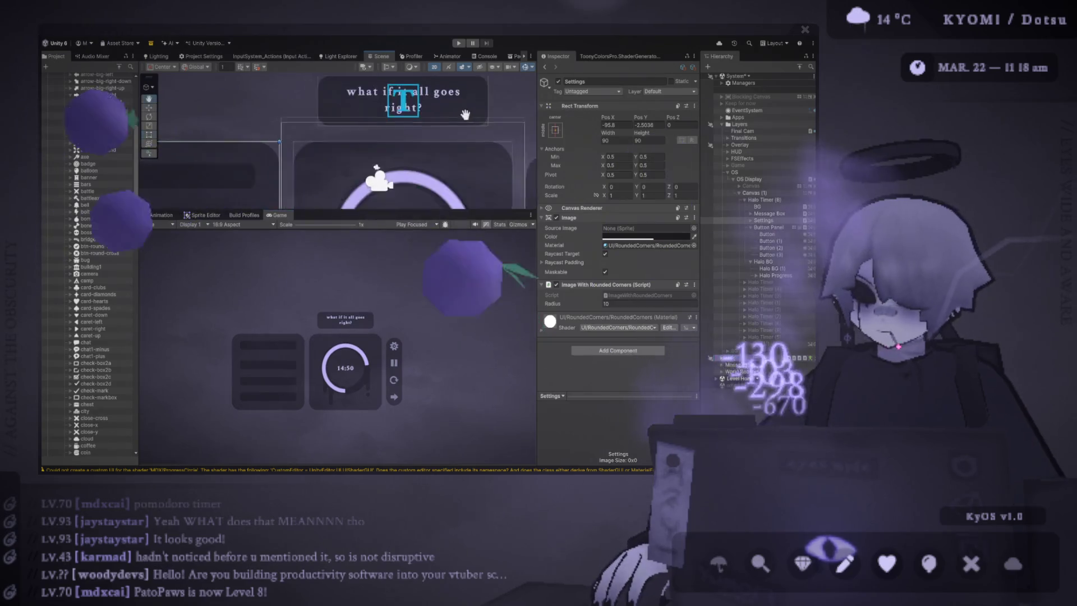
{"action": "scroll", "coordinate": [438, 136], "scroll_direction": "down", "scroll_amount": 1}
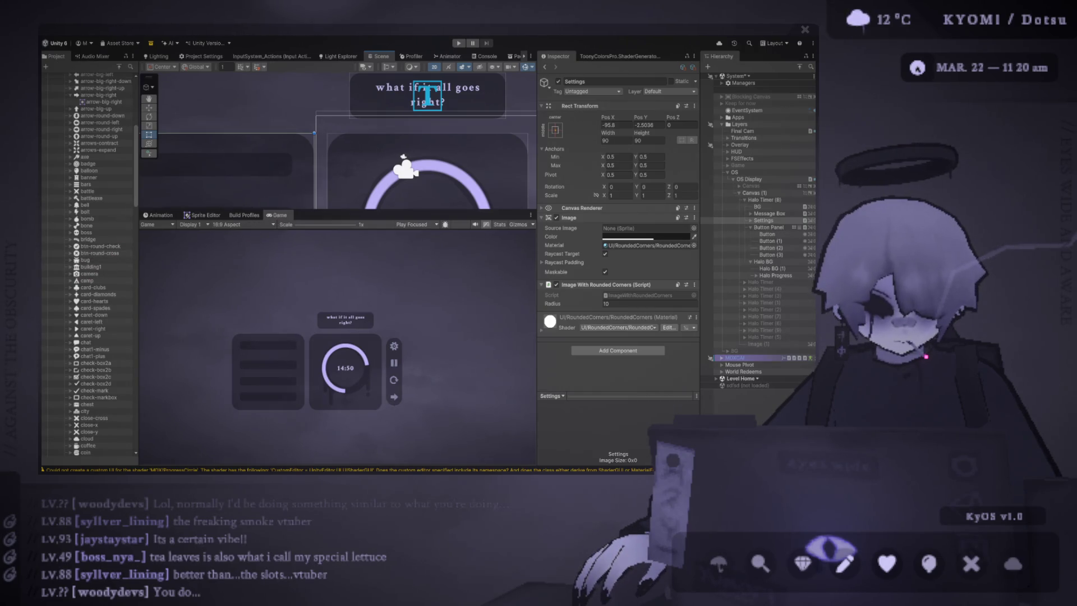
{"action": "scroll", "coordinate": [331, 126], "scroll_direction": "down", "scroll_amount": 1}
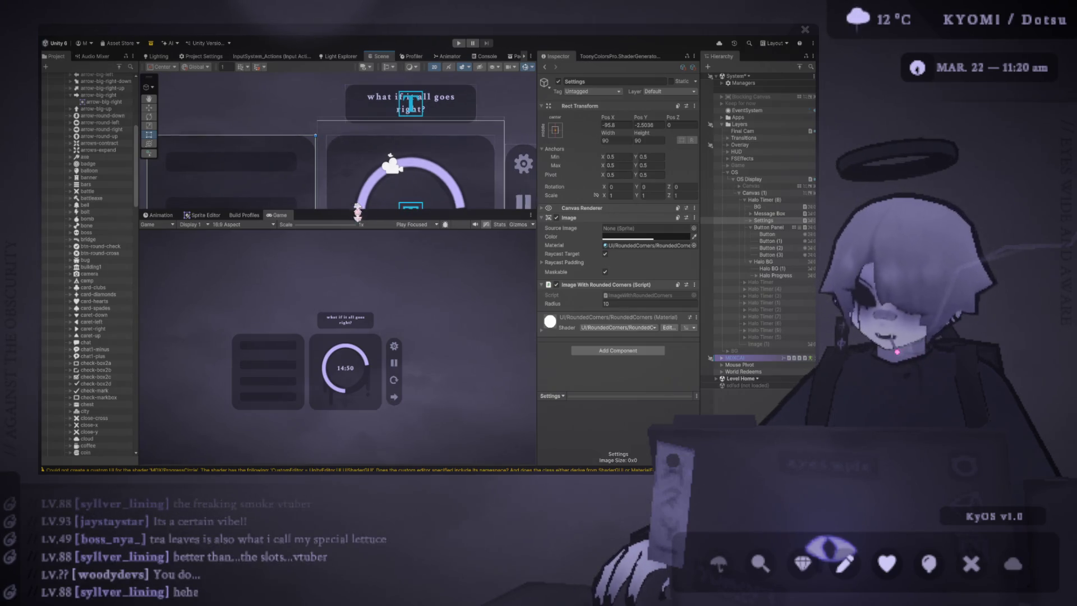
Step: Select the top Button Panel (1) bar and anchor it to the top centre
{"action": "left_click_drag", "start_coordinate": [364, 220], "coordinate": [363, 264]}
{"action": "scroll", "coordinate": [365, 168], "scroll_direction": "up", "scroll_amount": 3}
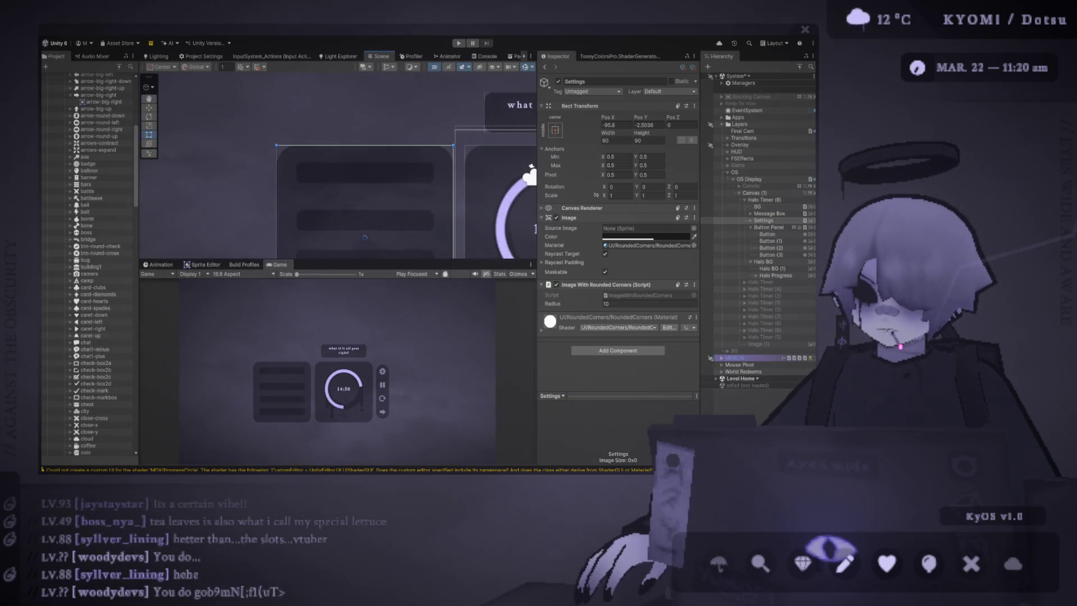
{"action": "left_click", "coordinate": [352, 166]}
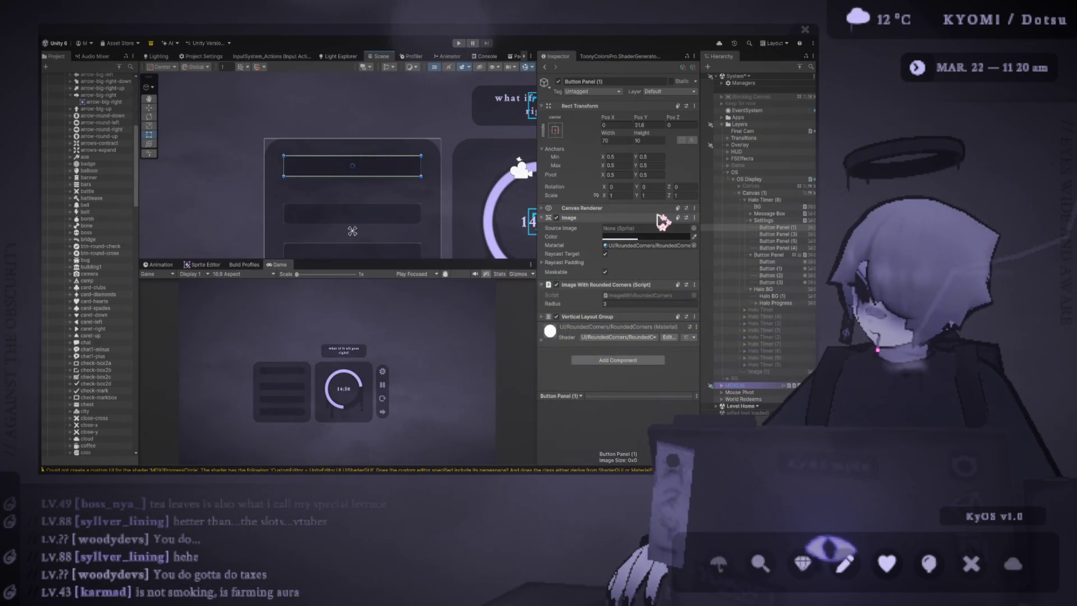
{"action": "left_click", "coordinate": [555, 130]}
{"action": "left_click", "coordinate": [560, 144]}
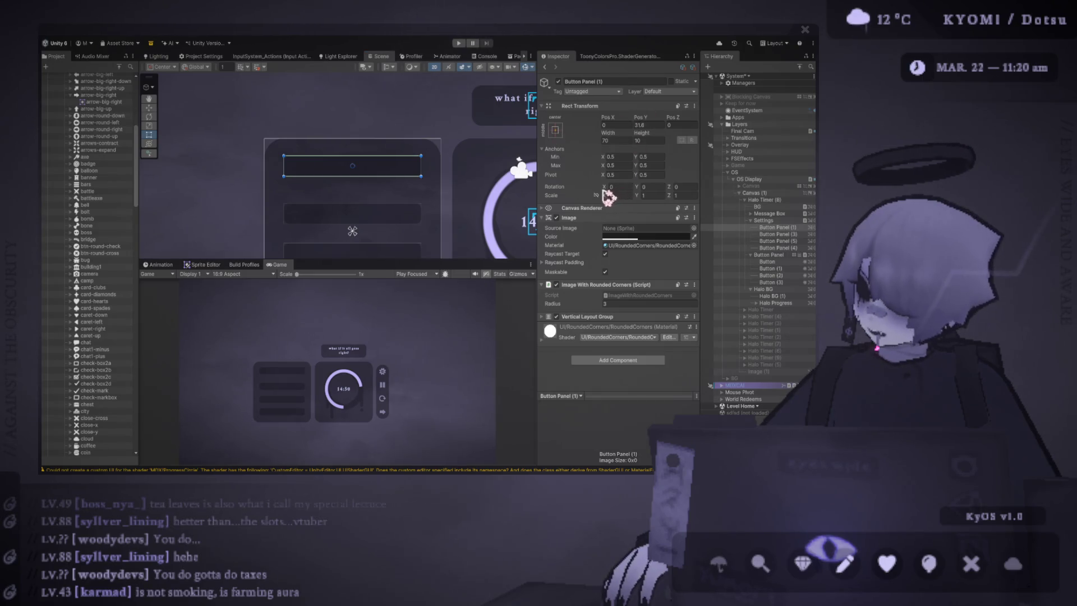
{"action": "left_click", "coordinate": [595, 107]}
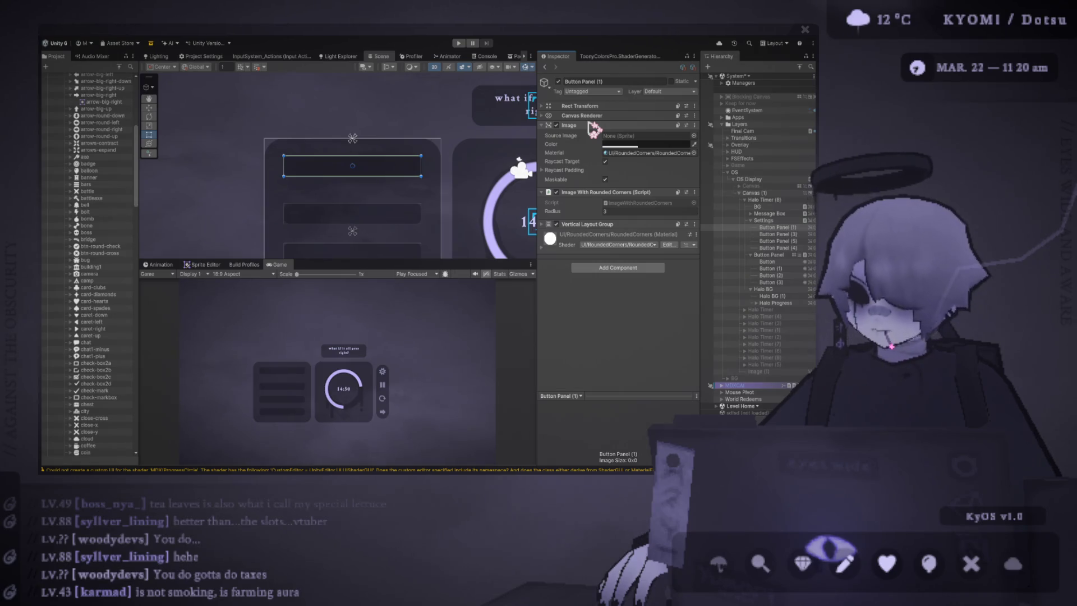
{"action": "left_click", "coordinate": [592, 107]}
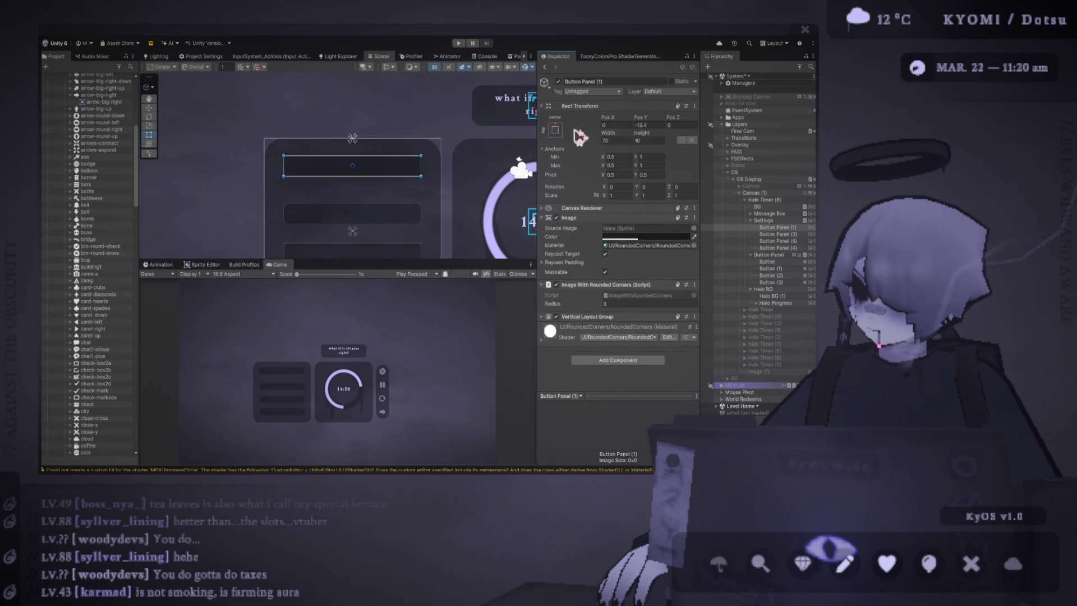
Step: Set Button Panel (1)'s Pos Y to 0 and its minimum anchors to X 0.5, Y 0
{"action": "left_click", "coordinate": [650, 125]}
{"action": "type", "text": "0"}
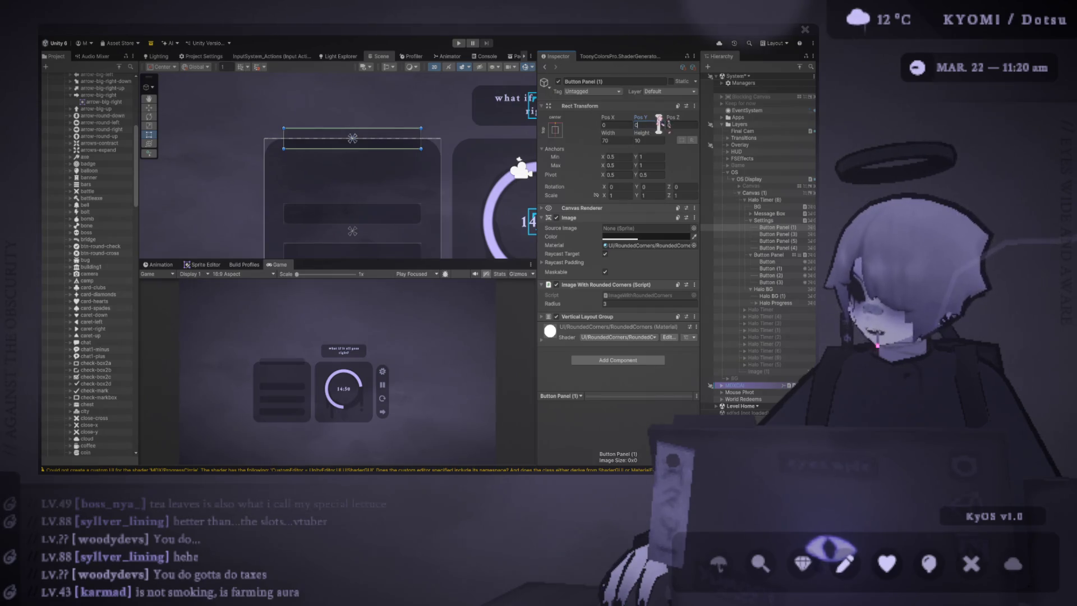
{"action": "left_click", "coordinate": [617, 157]}
{"action": "type", "text": "0.5"}
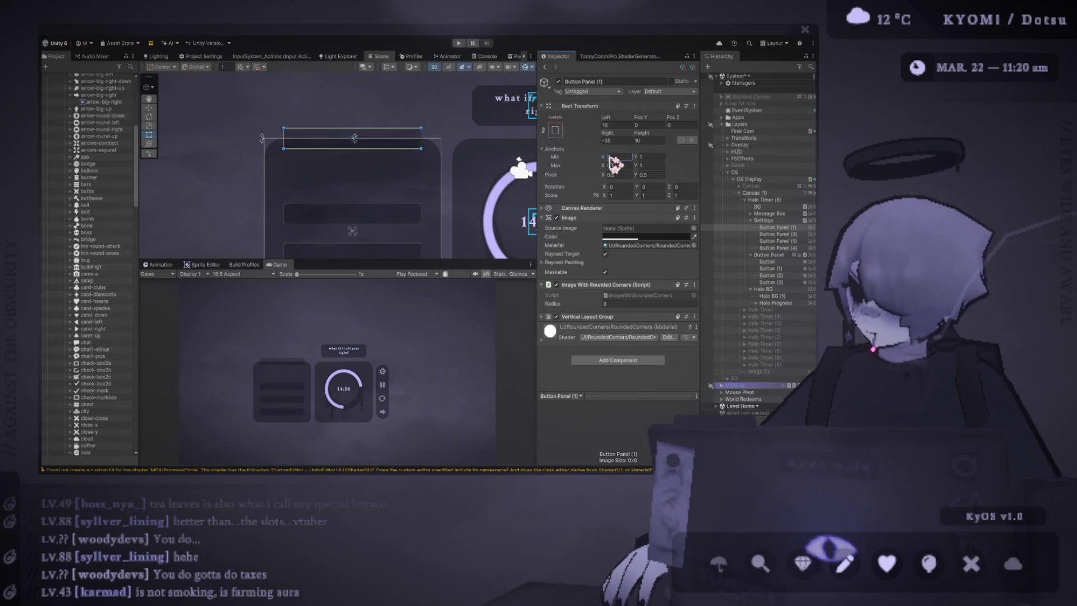
{"action": "key", "text": "Return"}
{"action": "left_click", "coordinate": [653, 156]}
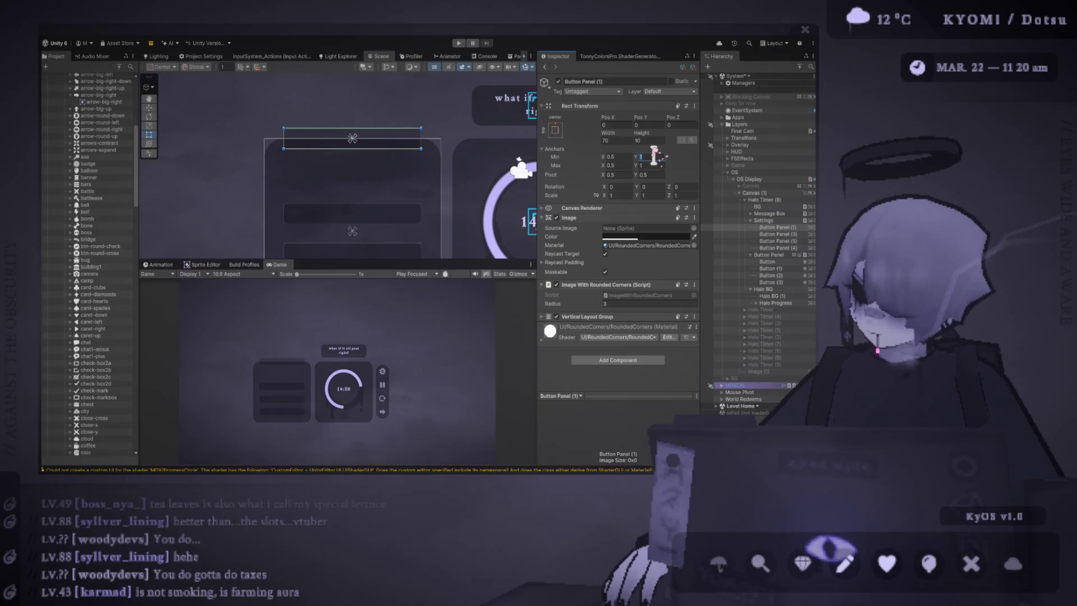
{"action": "type", "text": "0"}
Step: Rework Button Panel (1)'s anchor, pivot and vertical position values in the Rect Transform
{"action": "left_click", "coordinate": [653, 157]}
{"action": "type", "text": "0"}
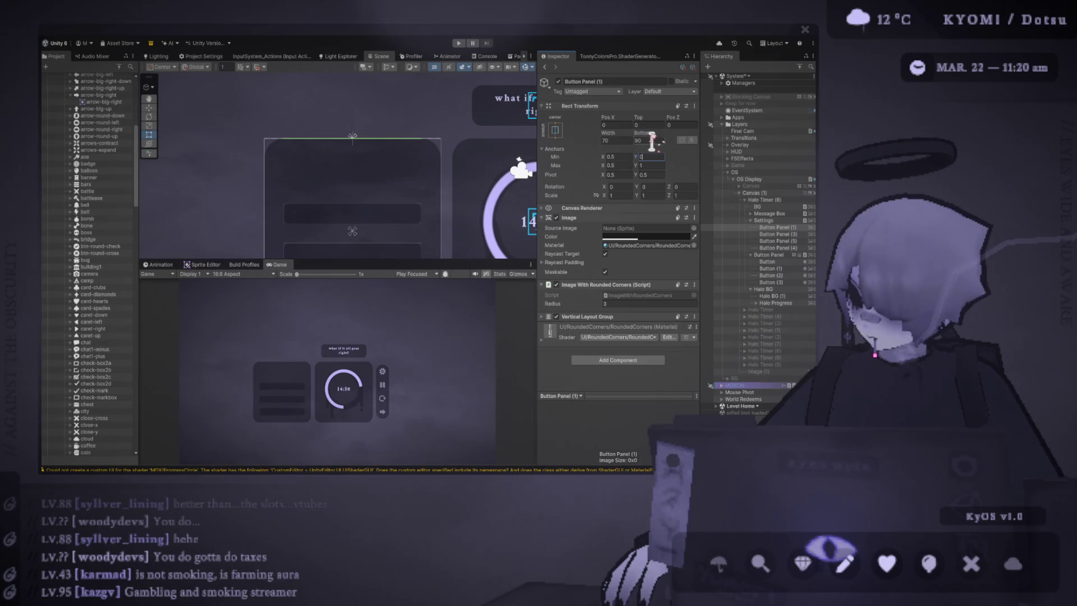
{"action": "type", "text": "0"}
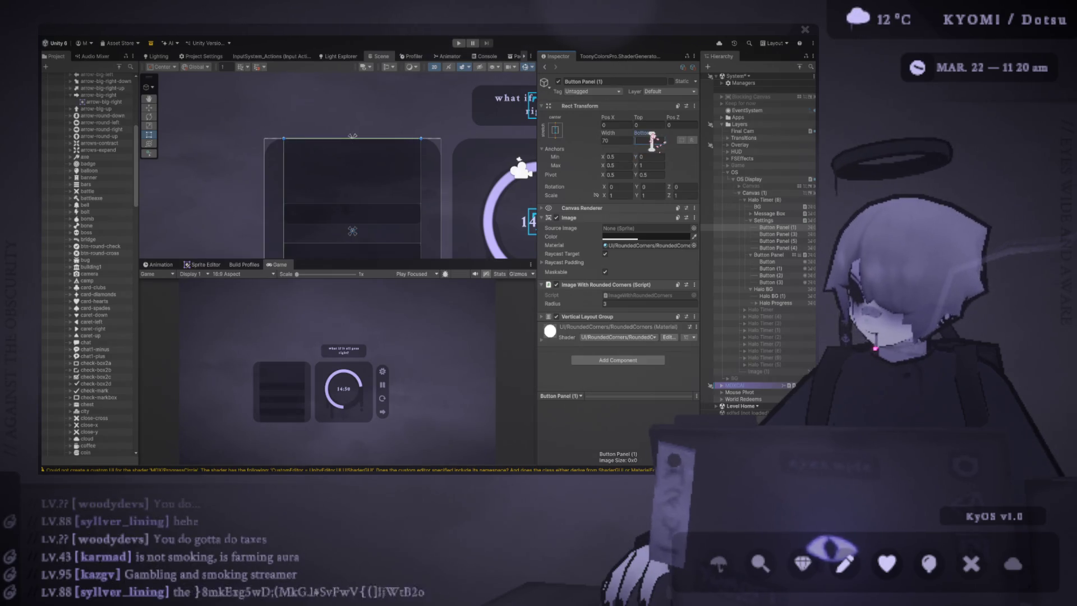
{"action": "key", "text": "Tab"}
{"action": "key", "text": "Tab"}
{"action": "type", "text": "1"}
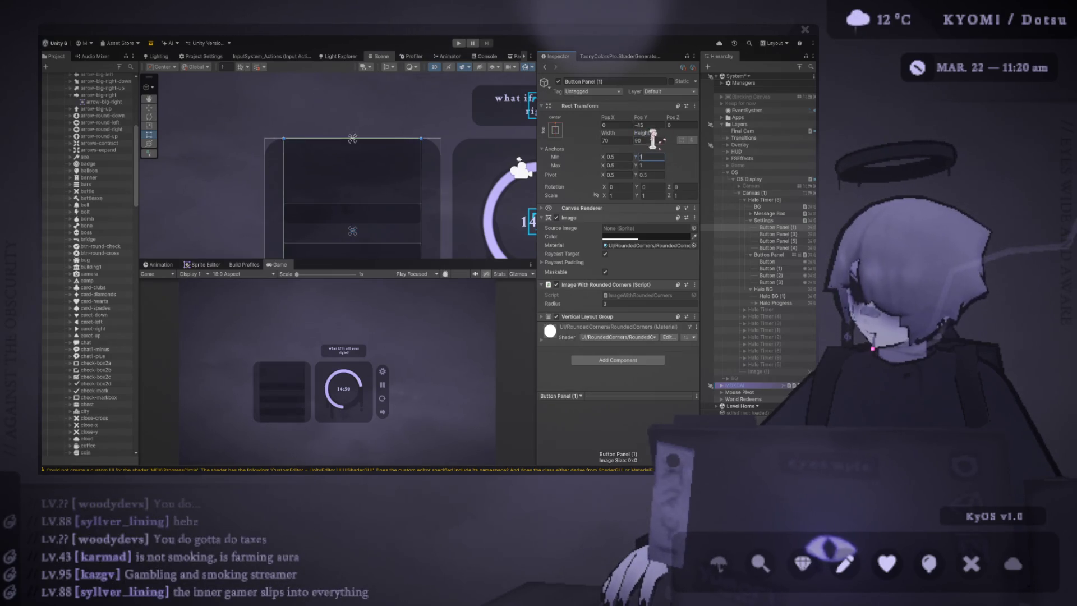
{"action": "type", "text": "010"}
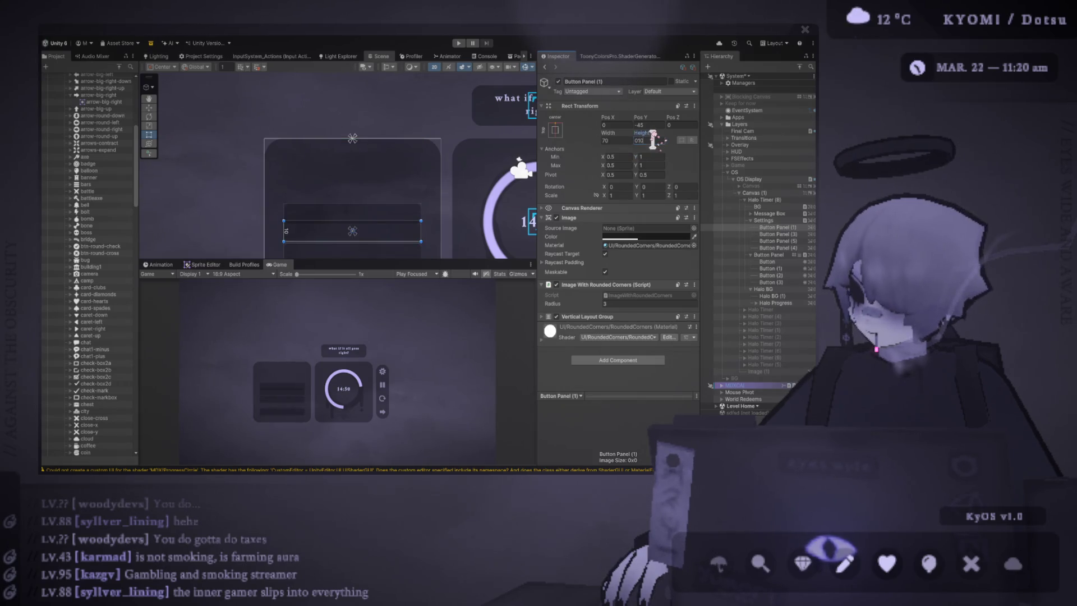
{"action": "type", "text": "0"}
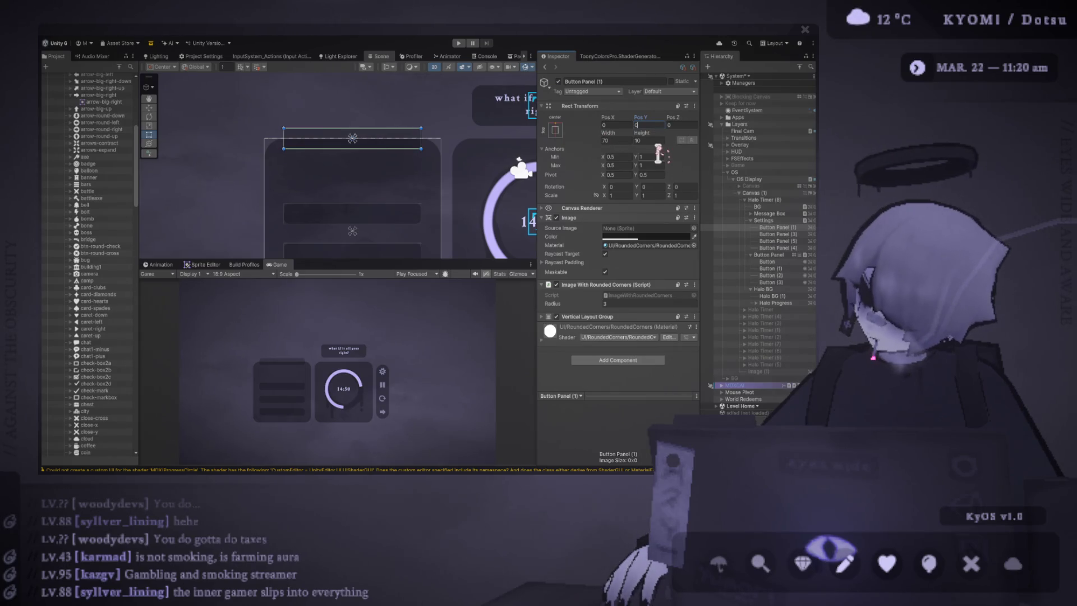
{"action": "type", "text": "0"}
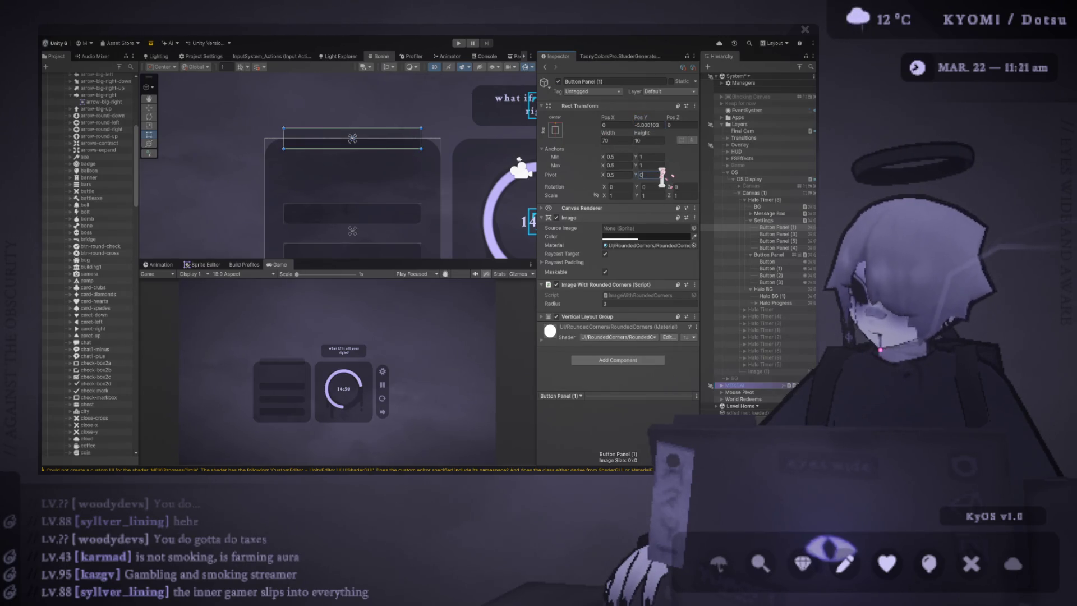
{"action": "left_click", "coordinate": [653, 126]}
{"action": "type", "text": "0"}
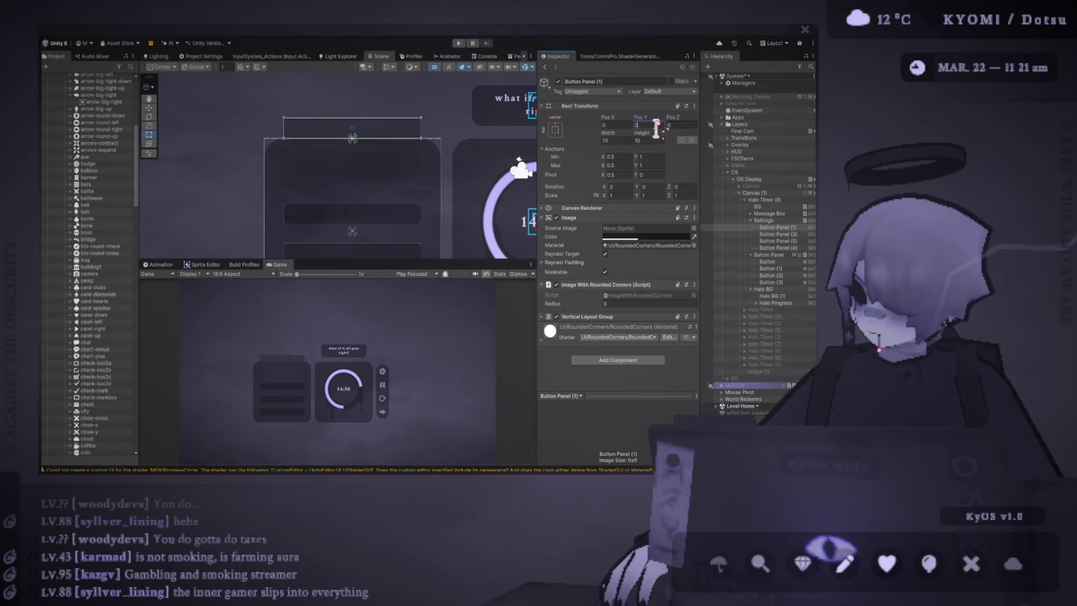
{"action": "left_click", "coordinate": [651, 174]}
{"action": "type", "text": "2"}
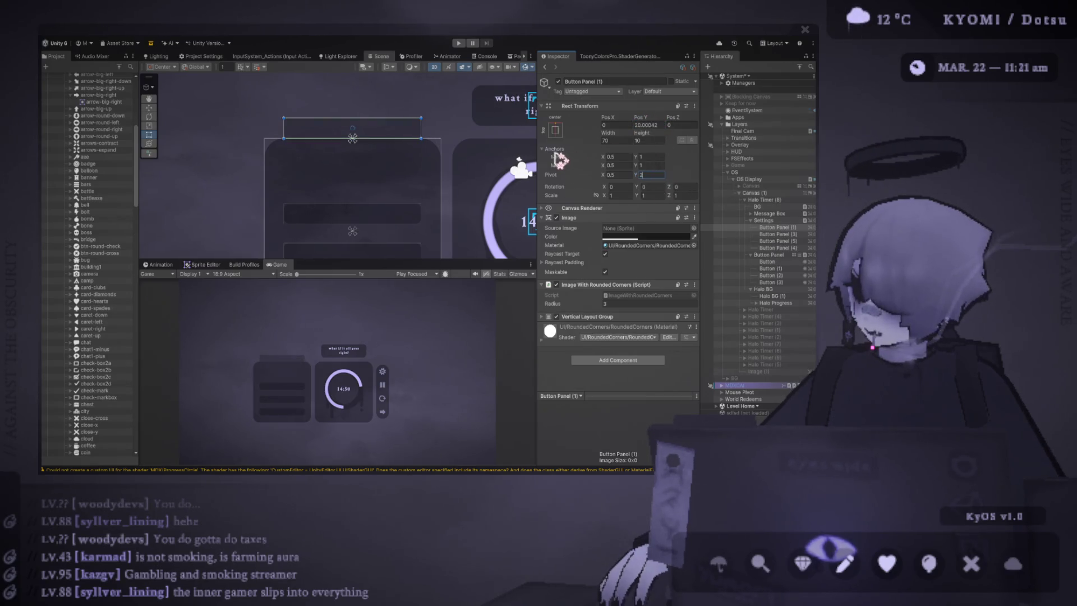
Step: Give Button Panel (1) Pivot Y 1, Pos Y 0 and Height 10
{"action": "left_click", "coordinate": [555, 150]}
{"action": "type", "text": "0"}
{"action": "left_click", "coordinate": [651, 140]}
{"action": "type", "text": "0"}
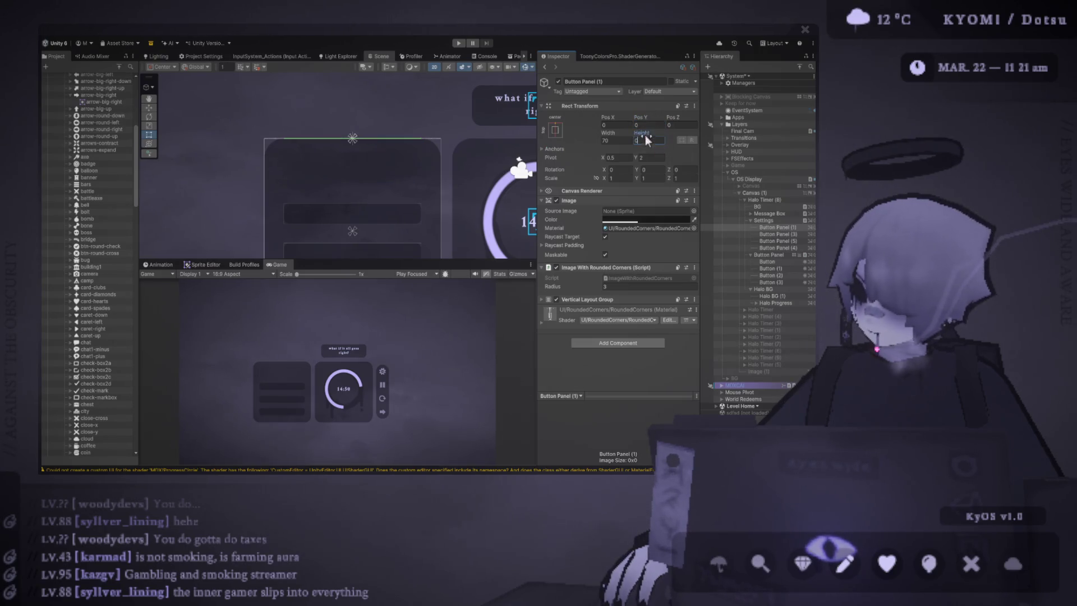
{"action": "left_click", "coordinate": [653, 159]}
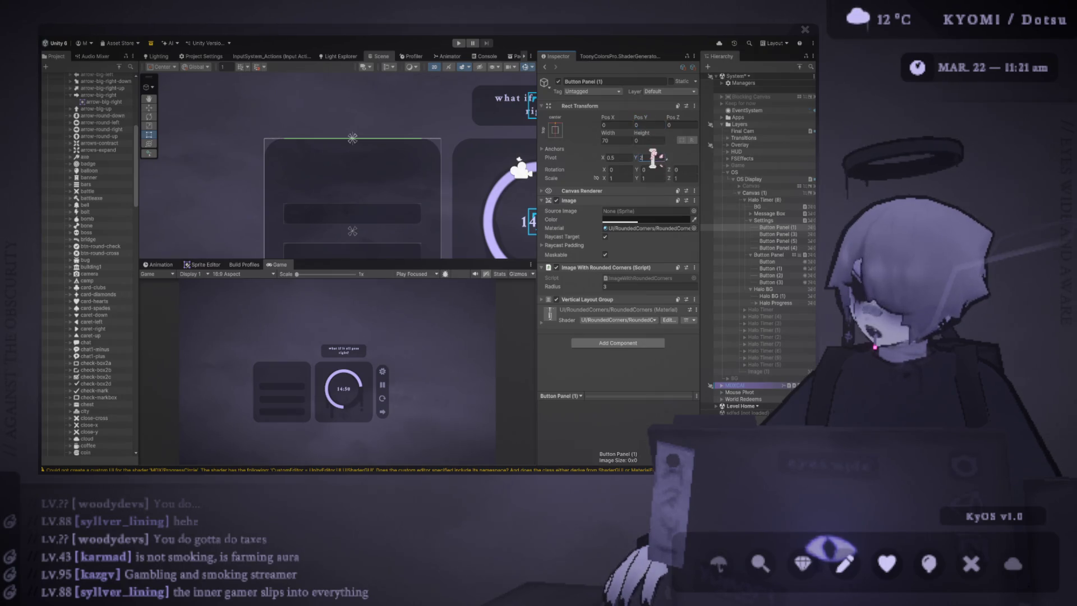
{"action": "type", "text": "1"}
{"action": "left_click", "coordinate": [655, 125]}
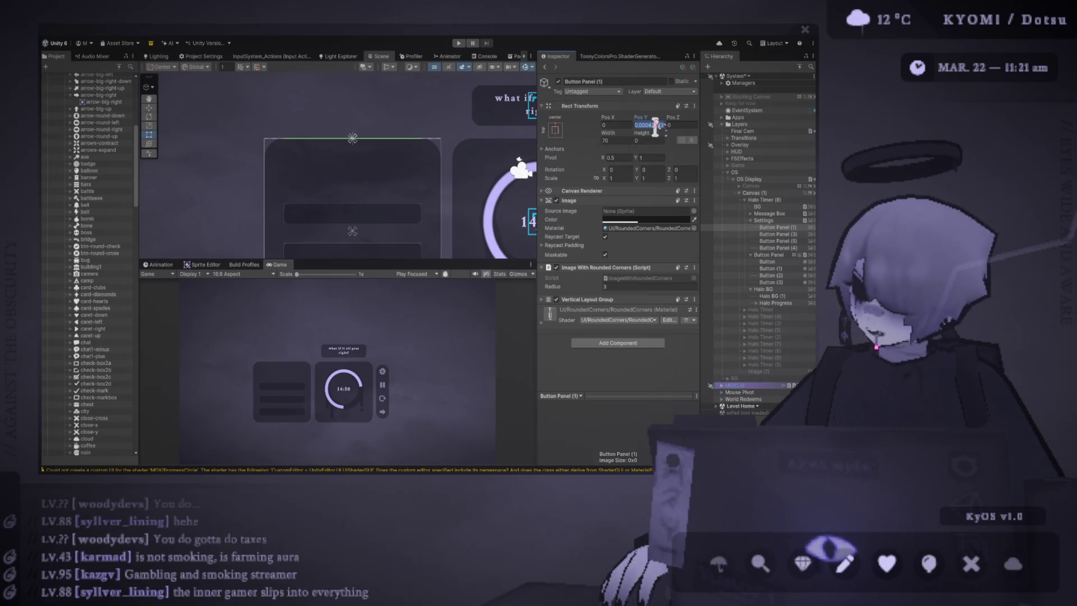
{"action": "type", "text": "0"}
{"action": "left_click", "coordinate": [645, 141]}
{"action": "type", "text": "10"}
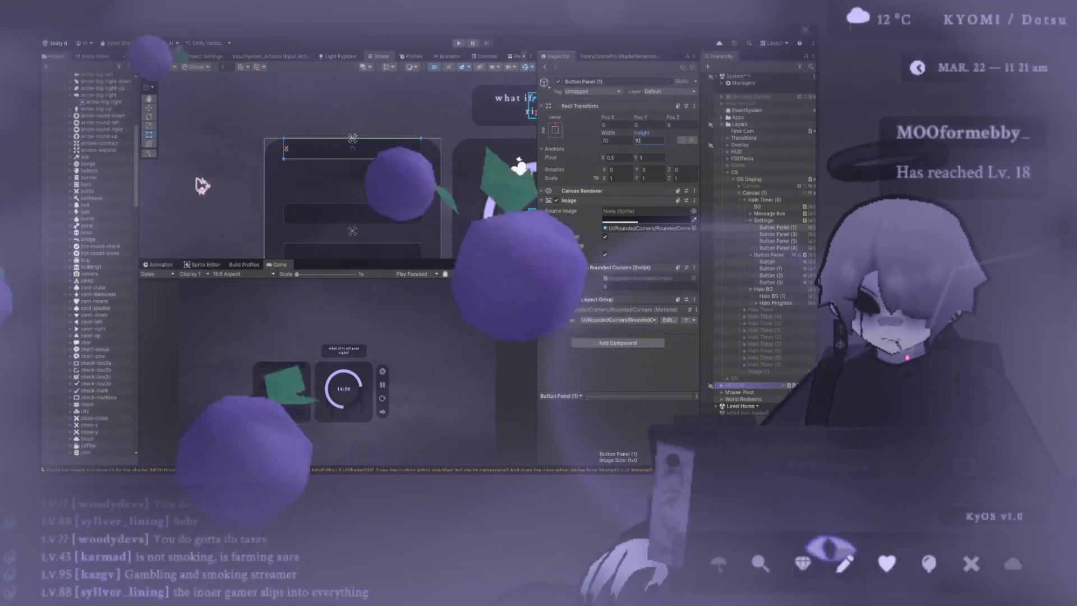
Step: Confirm Button Panel (1)'s 10-unit height and frame the stacked bars beside the 14:50 timer ring
{"action": "key", "text": "Return"}
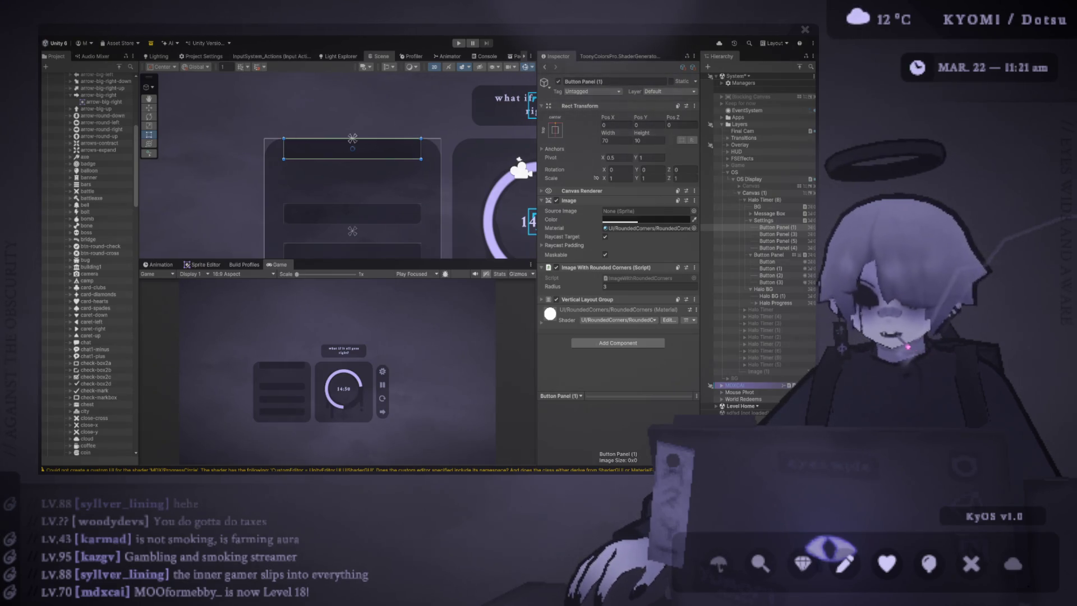
{"action": "scroll", "coordinate": [185, 173], "scroll_direction": "down", "scroll_amount": 3}
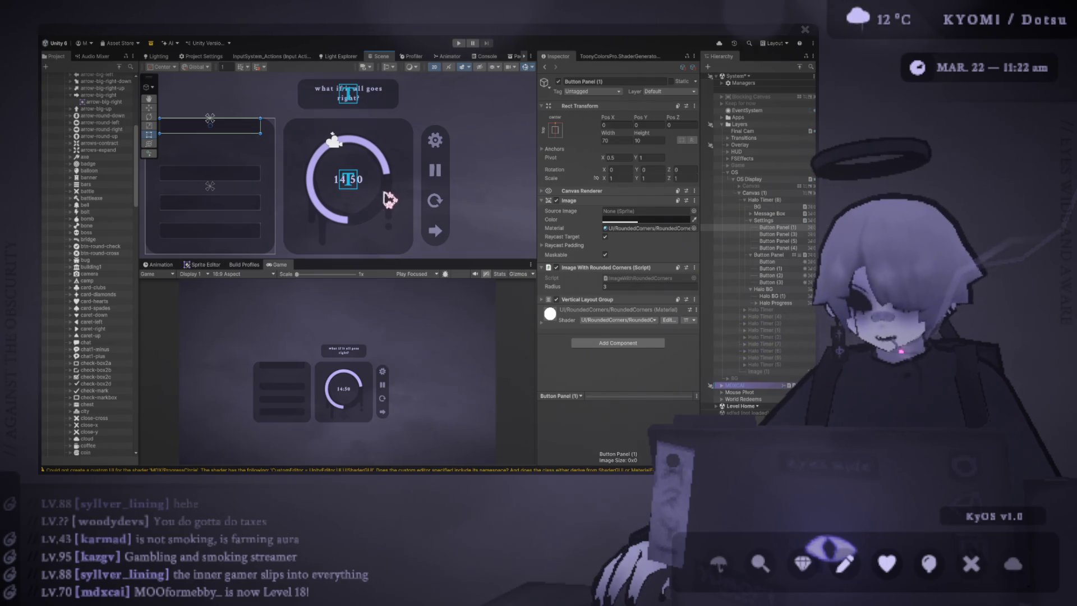
{"action": "scroll", "coordinate": [379, 187], "scroll_direction": "up", "scroll_amount": 3}
Step: Select Timer (2), move it within the ring, and change its text to 'focus'
{"action": "left_click", "coordinate": [382, 191]}
{"action": "scroll", "coordinate": [382, 191], "scroll_direction": "up", "scroll_amount": 1}
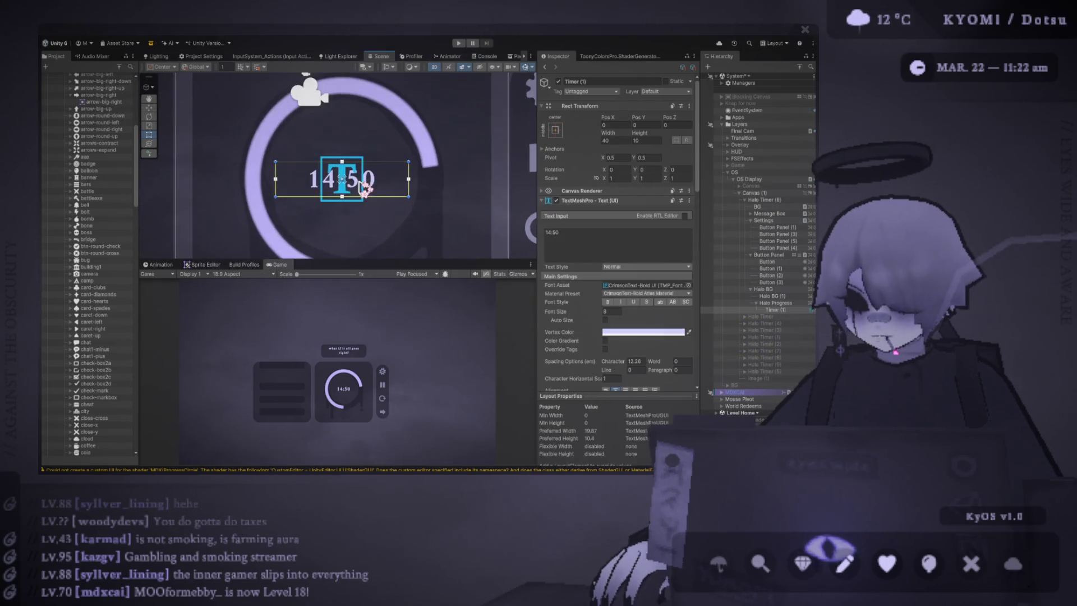
{"action": "left_click_drag", "start_coordinate": [343, 163], "coordinate": [344, 189]}
{"action": "left_click", "coordinate": [599, 244]}
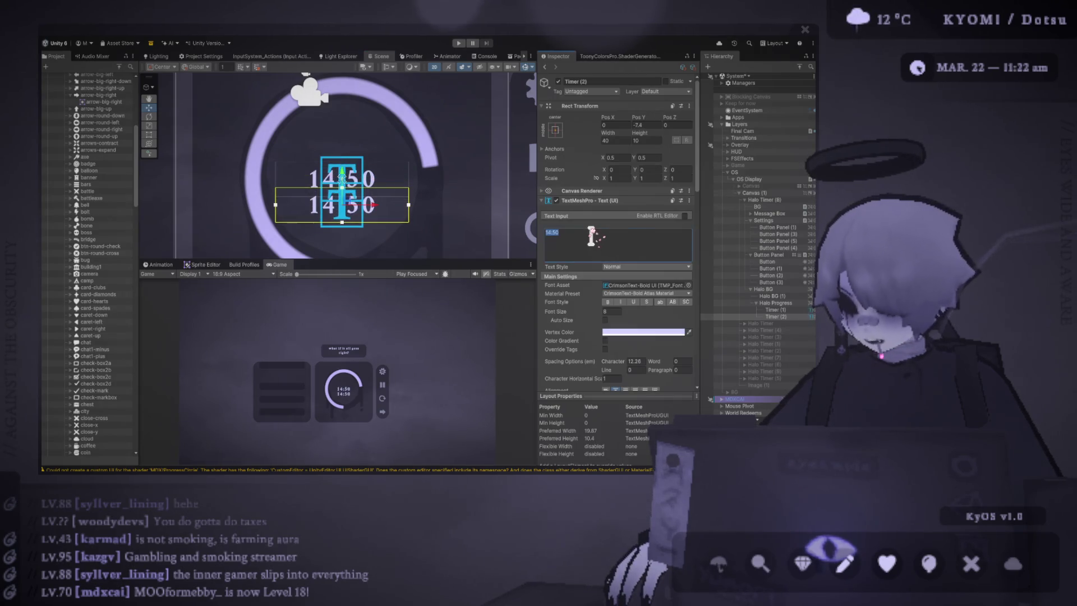
{"action": "type", "text": "focus"}
Step: Make the 'focus' label black at font size 4, placed just above the 14:50 time
{"action": "left_click", "coordinate": [689, 332]}
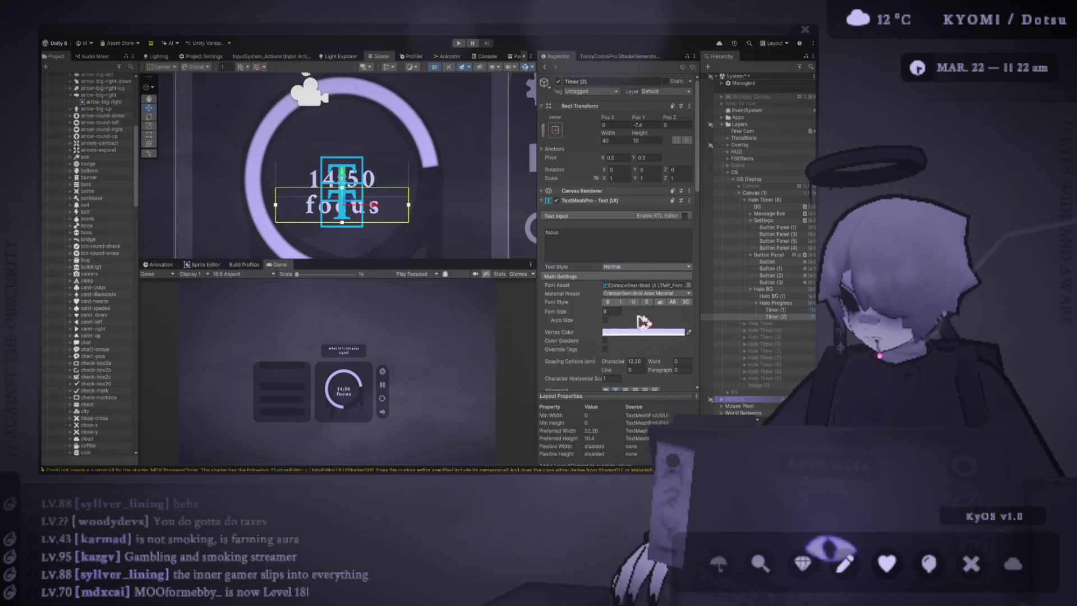
{"action": "left_click", "coordinate": [585, 241]}
{"action": "left_click", "coordinate": [680, 332]}
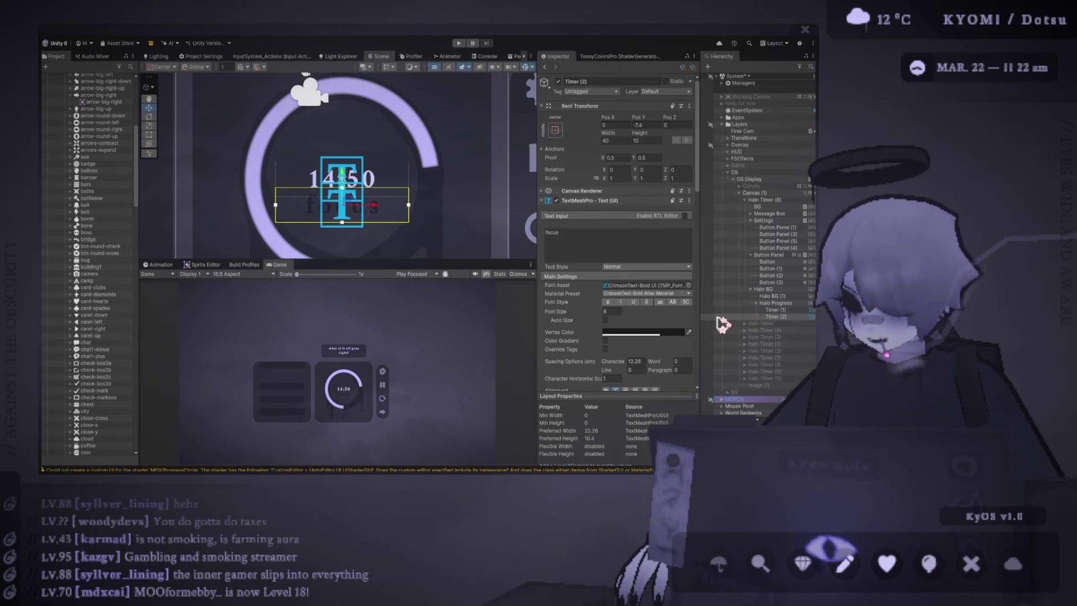
{"action": "left_click", "coordinate": [617, 311]}
{"action": "type", "text": "4"}
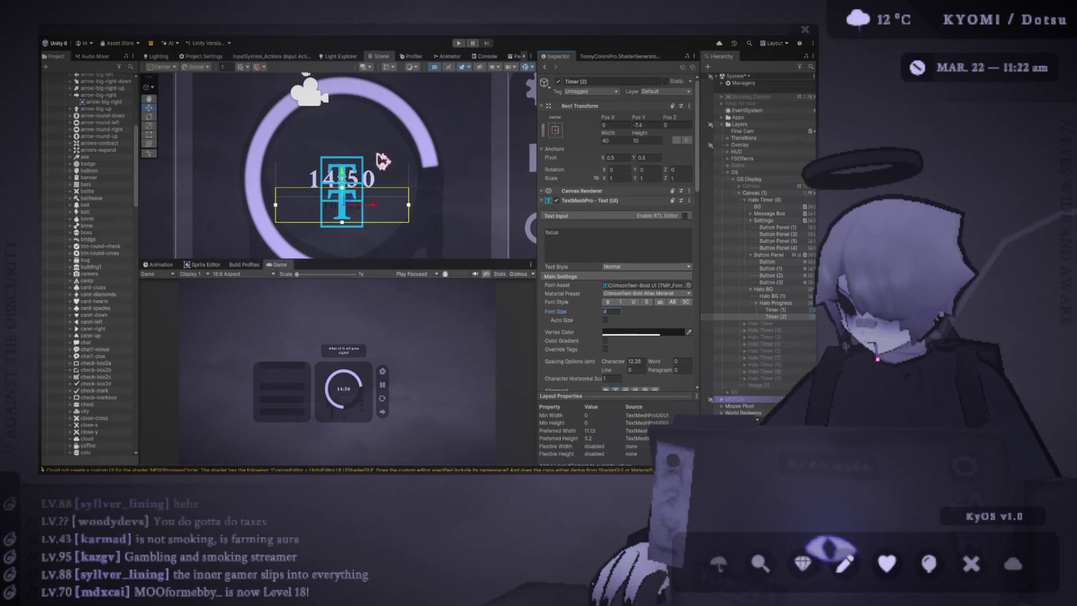
{"action": "mouse_move", "coordinate": [348, 180]}
{"action": "left_mouse_down"}
{"action": "mouse_move", "coordinate": [353, 128]}
{"action": "mouse_move", "coordinate": [374, 170]}
{"action": "mouse_move", "coordinate": [342, 180]}
{"action": "mouse_move", "coordinate": [354, 112]}
{"action": "mouse_move", "coordinate": [354, 124]}
{"action": "left_mouse_up"}
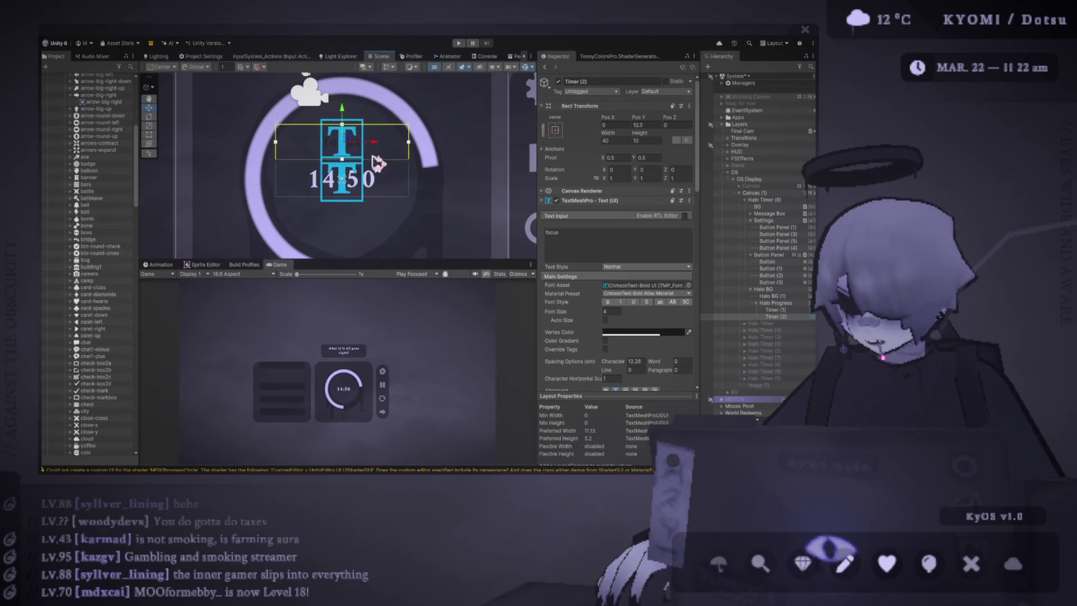
{"action": "left_click_drag", "start_coordinate": [445, 260], "coordinate": [440, 89]}
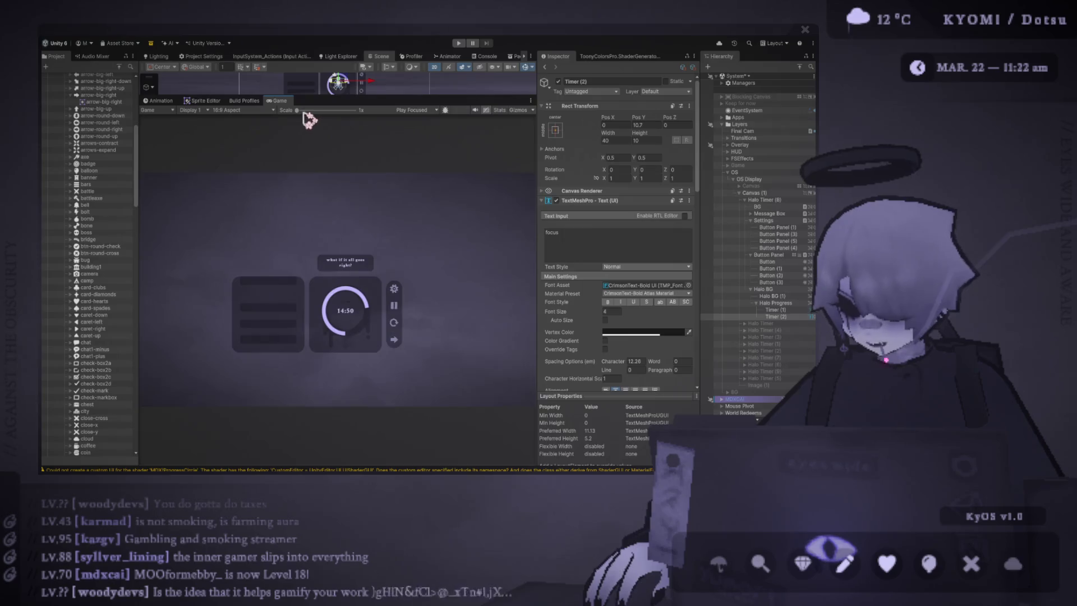
Step: Set the 'focus' label to font size 7, move it below 14:50 (Pos Y -8.2), and also select Timer (1)
{"action": "left_click_drag", "start_coordinate": [297, 110], "coordinate": [320, 110]}
{"action": "scroll", "coordinate": [361, 235], "scroll_direction": "down", "scroll_amount": 1}
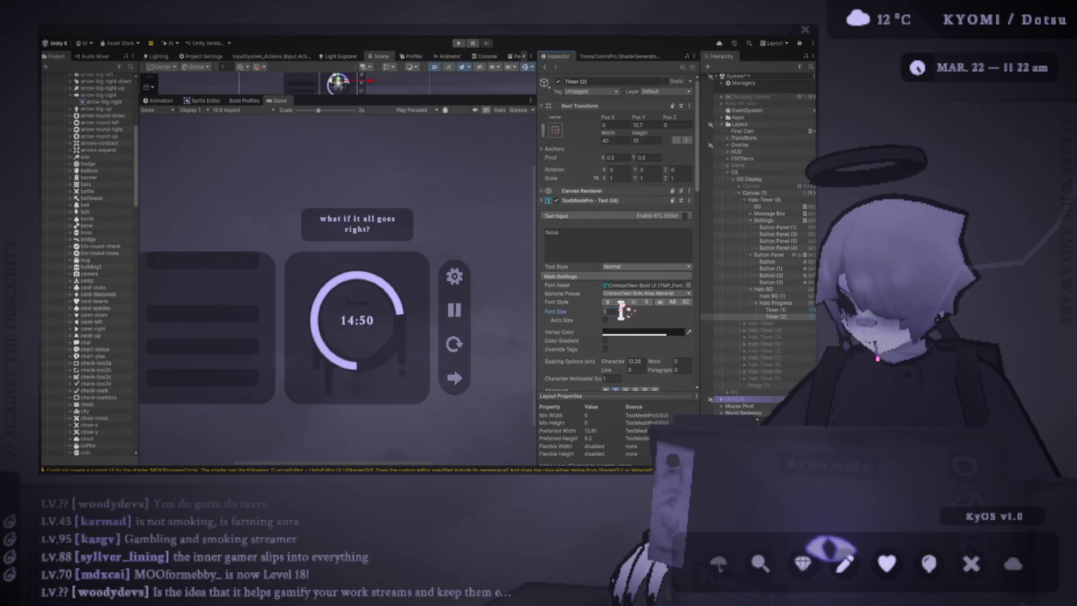
{"action": "type", "text": "0"}
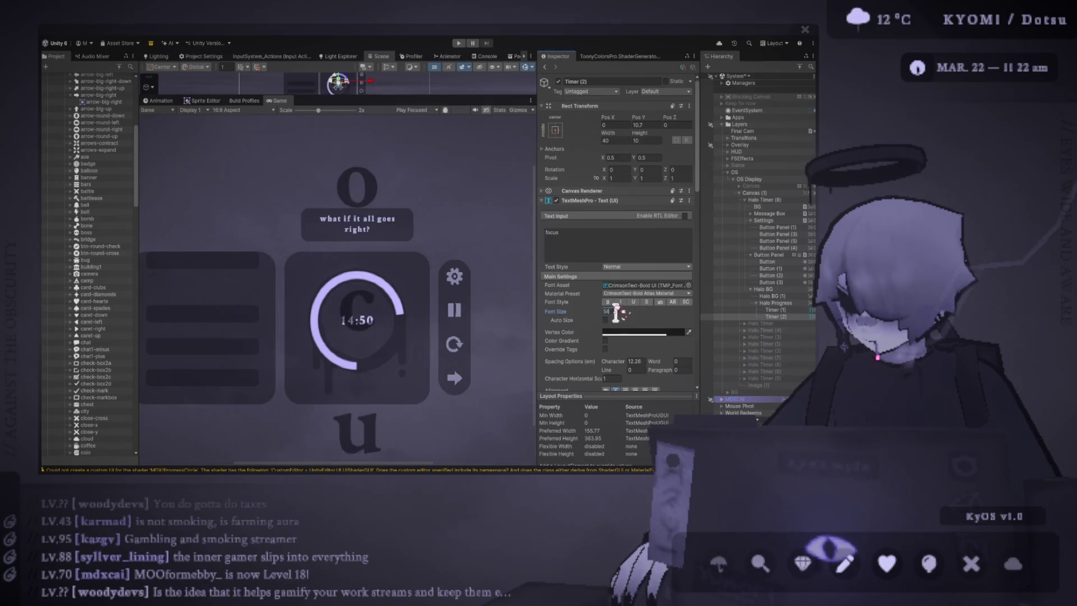
{"action": "key", "text": "BackSpace"}
{"action": "left_click_drag", "start_coordinate": [414, 97], "coordinate": [412, 280]}
{"action": "mouse_move", "coordinate": [343, 125]}
{"action": "left_mouse_down"}
{"action": "mouse_move", "coordinate": [356, 133]}
{"action": "mouse_move", "coordinate": [367, 209]}
{"action": "mouse_move", "coordinate": [352, 176]}
{"action": "left_mouse_up"}
{"action": "left_click", "coordinate": [772, 309], "text": "ctrl"}
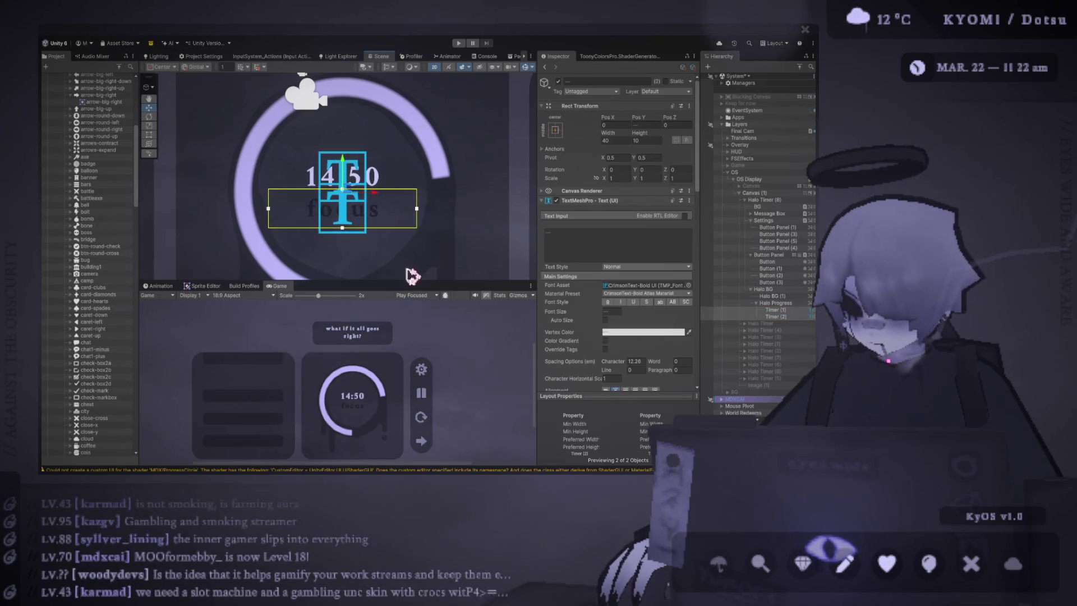
{"action": "mouse_move", "coordinate": [409, 280]}
{"action": "left_mouse_down"}
{"action": "mouse_move", "coordinate": [404, 157]}
{"action": "mouse_move", "coordinate": [404, 170]}
{"action": "left_mouse_up"}
{"action": "scroll", "coordinate": [370, 292], "scroll_direction": "down", "scroll_amount": 5}
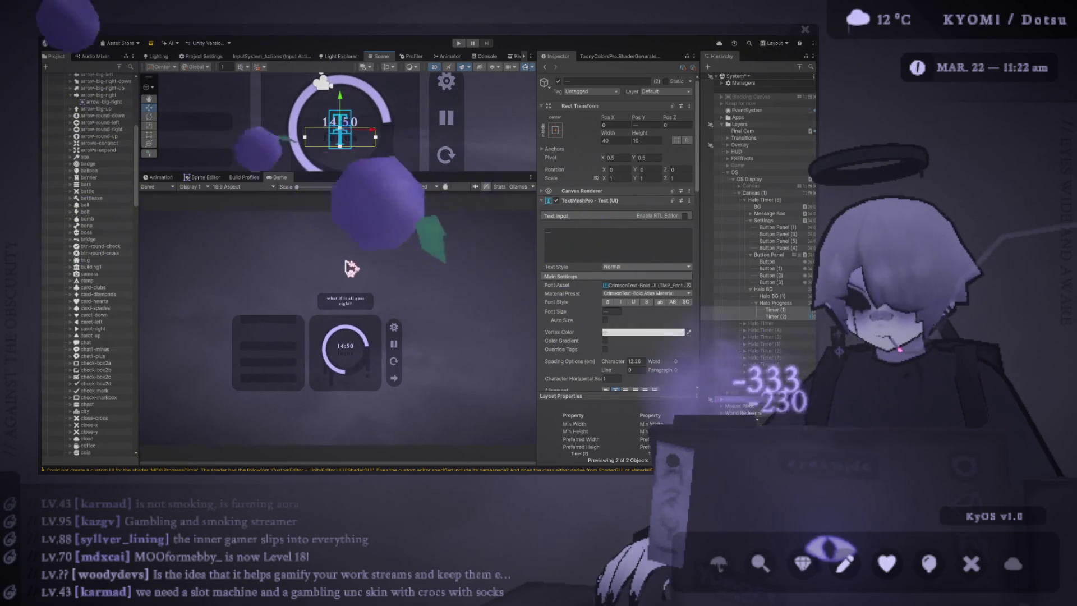
{"action": "scroll", "coordinate": [344, 109], "scroll_direction": "up", "scroll_amount": 1}
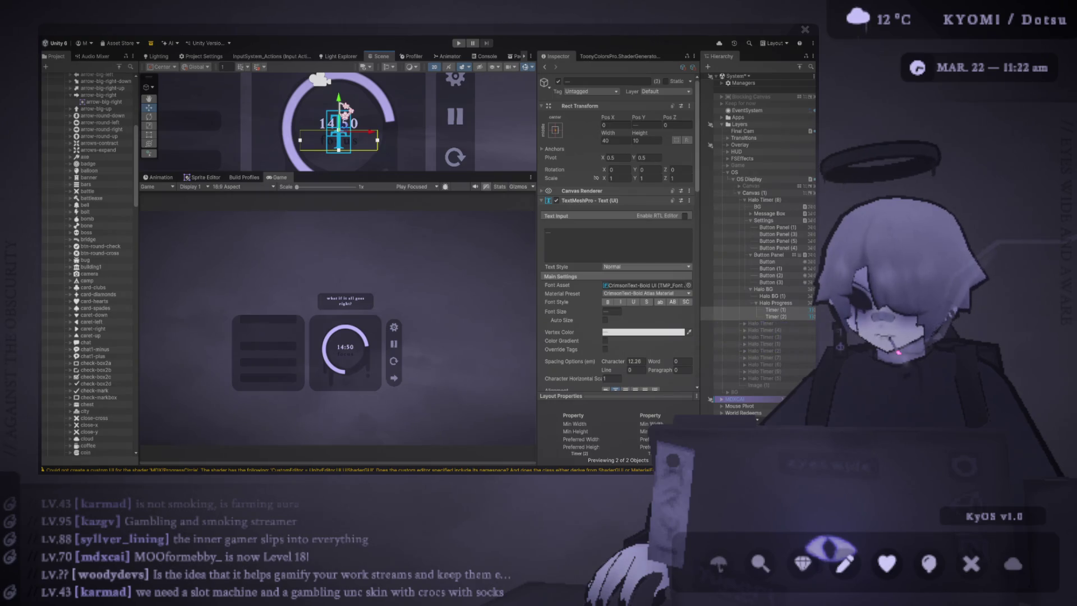
{"action": "mouse_move", "coordinate": [399, 173]}
{"action": "left_mouse_down"}
{"action": "mouse_move", "coordinate": [373, 98]}
{"action": "mouse_move", "coordinate": [373, 135]}
{"action": "left_mouse_up"}
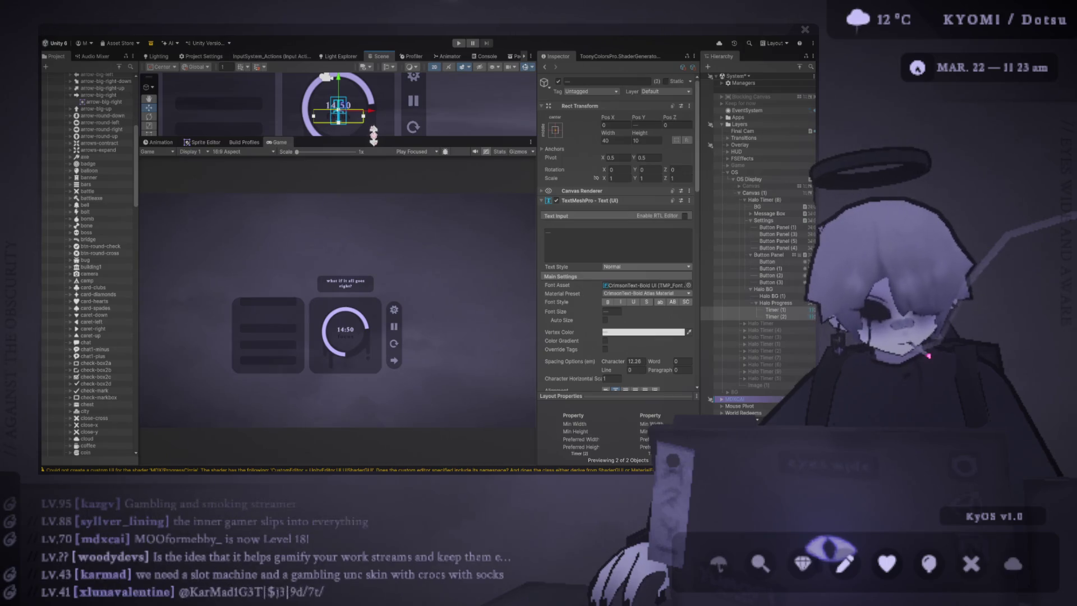
{"action": "left_click_drag", "start_coordinate": [373, 135], "coordinate": [373, 140]}
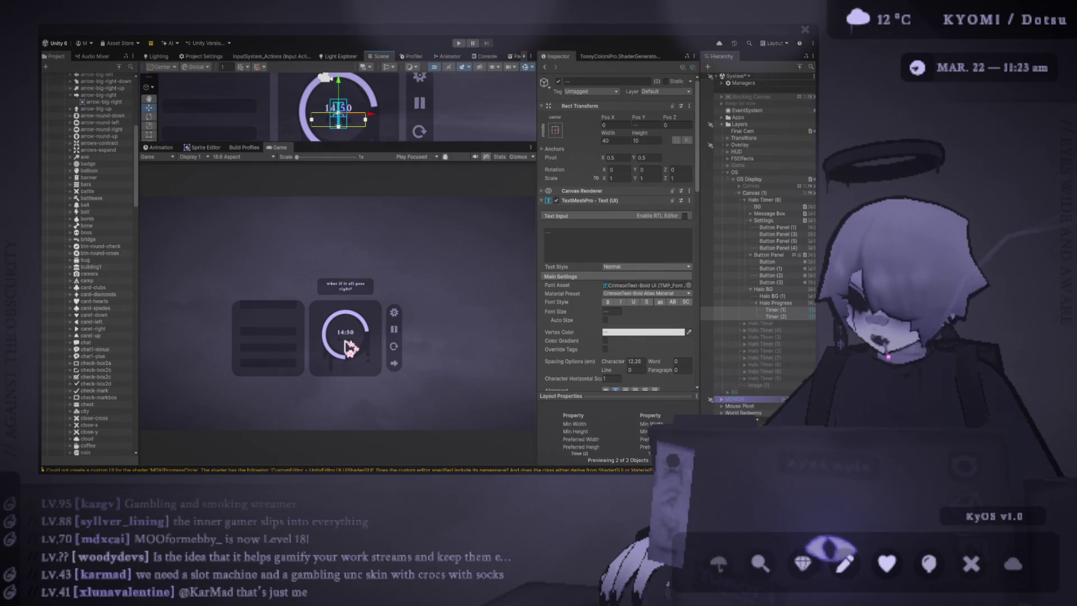
{"action": "left_click_drag", "start_coordinate": [368, 144], "coordinate": [369, 239]}
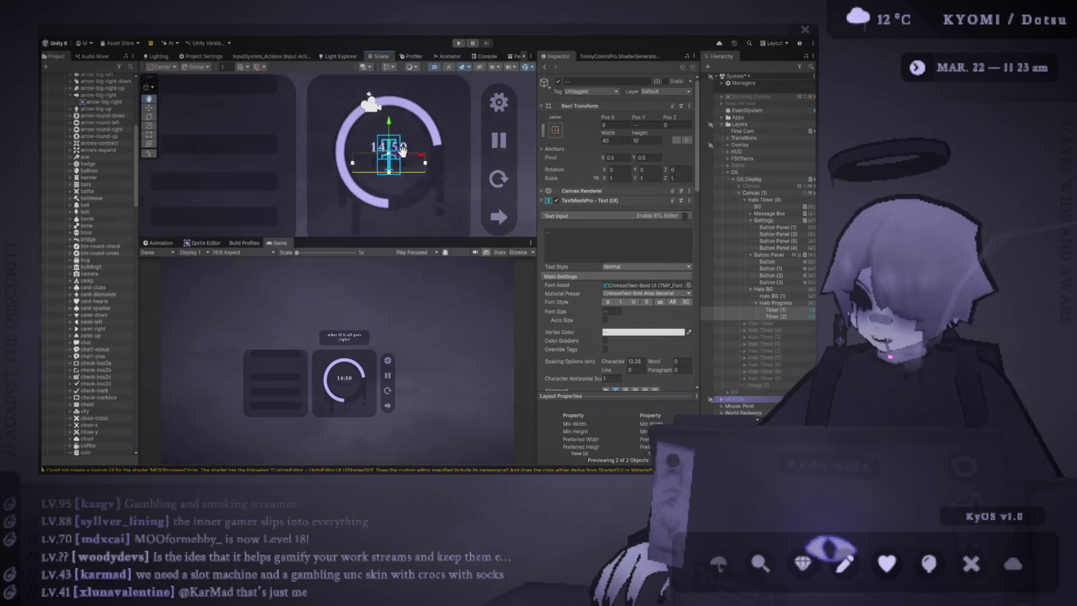
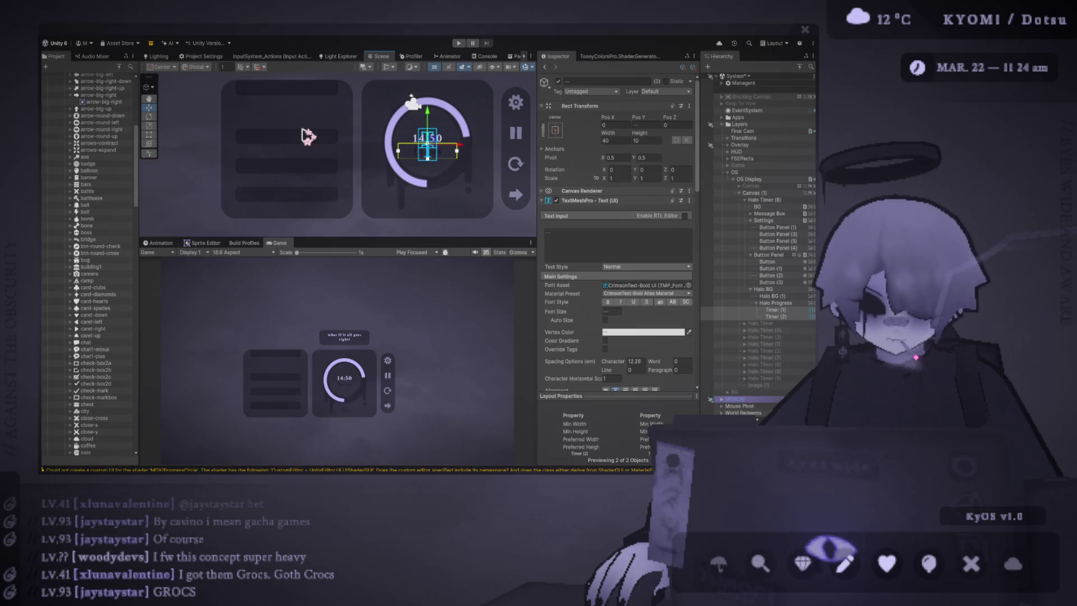
Step: Resize the Scene/Game split so the Scene view is larger, and zoom in on the 14:50 timer
{"action": "scroll", "coordinate": [307, 136], "scroll_direction": "down", "scroll_amount": 1}
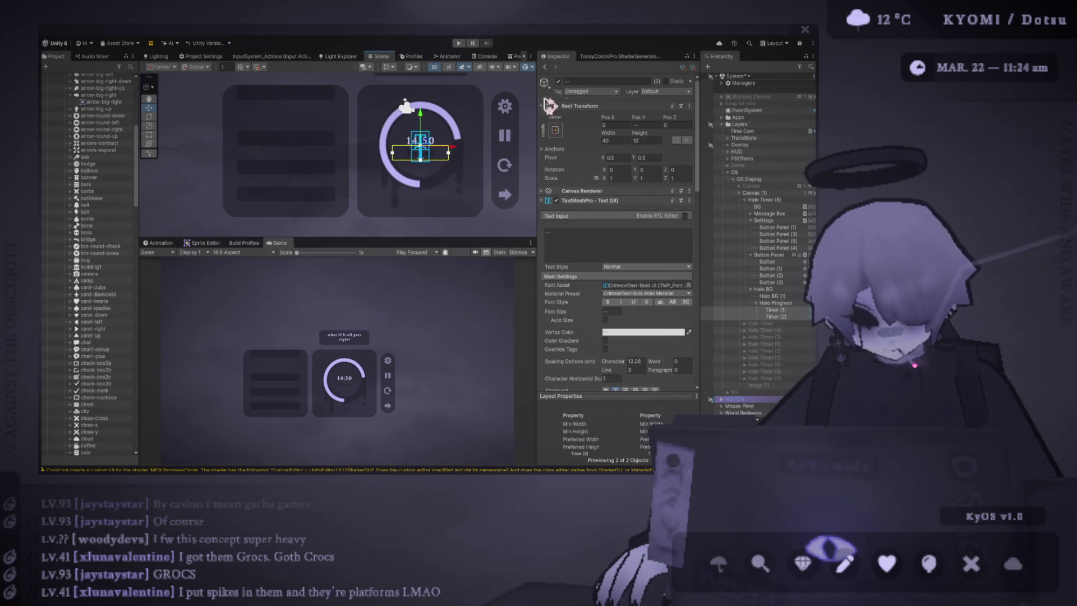
{"action": "mouse_move", "coordinate": [459, 238]}
{"action": "left_mouse_down"}
{"action": "mouse_move", "coordinate": [445, 251]}
{"action": "mouse_move", "coordinate": [393, 163]}
{"action": "mouse_move", "coordinate": [438, 225]}
{"action": "mouse_move", "coordinate": [429, 220]}
{"action": "left_mouse_up"}
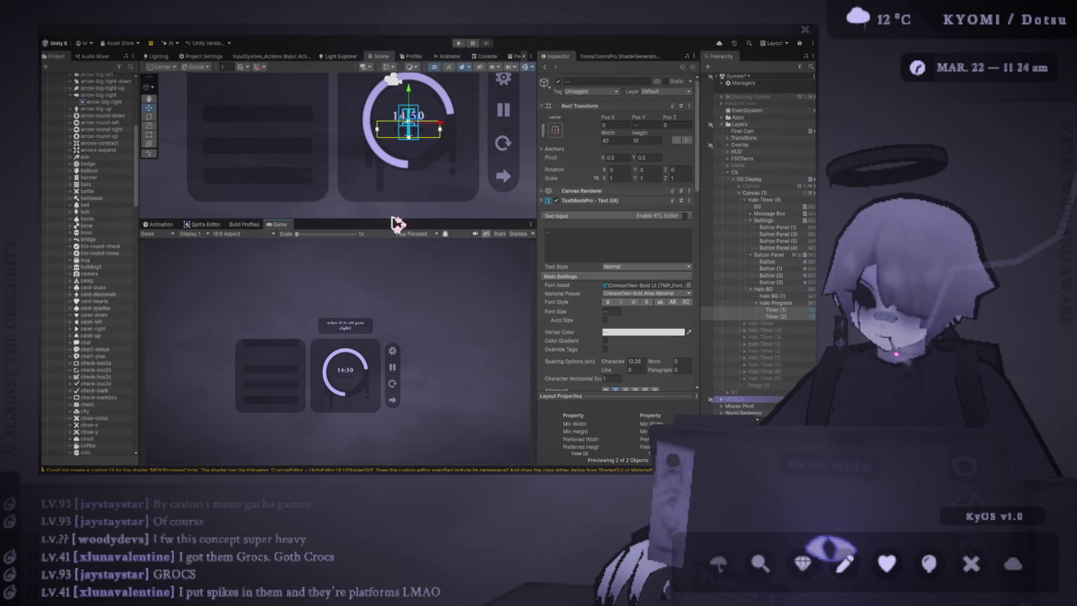
{"action": "left_click_drag", "start_coordinate": [392, 216], "coordinate": [388, 178]}
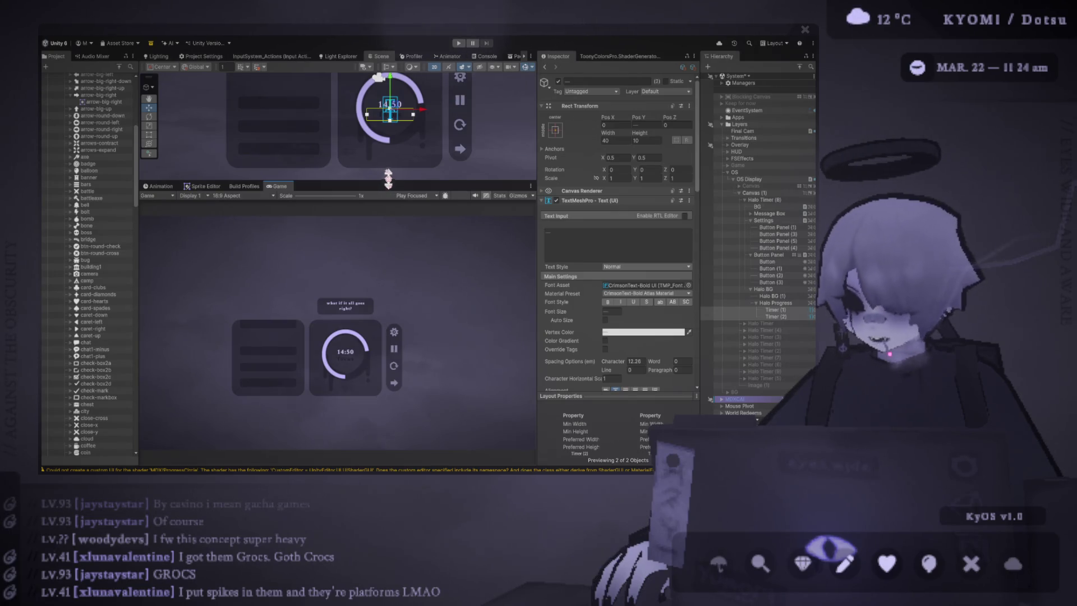
{"action": "left_click_drag", "start_coordinate": [387, 178], "coordinate": [391, 295]}
{"action": "scroll", "coordinate": [392, 202], "scroll_direction": "up", "scroll_amount": 5}
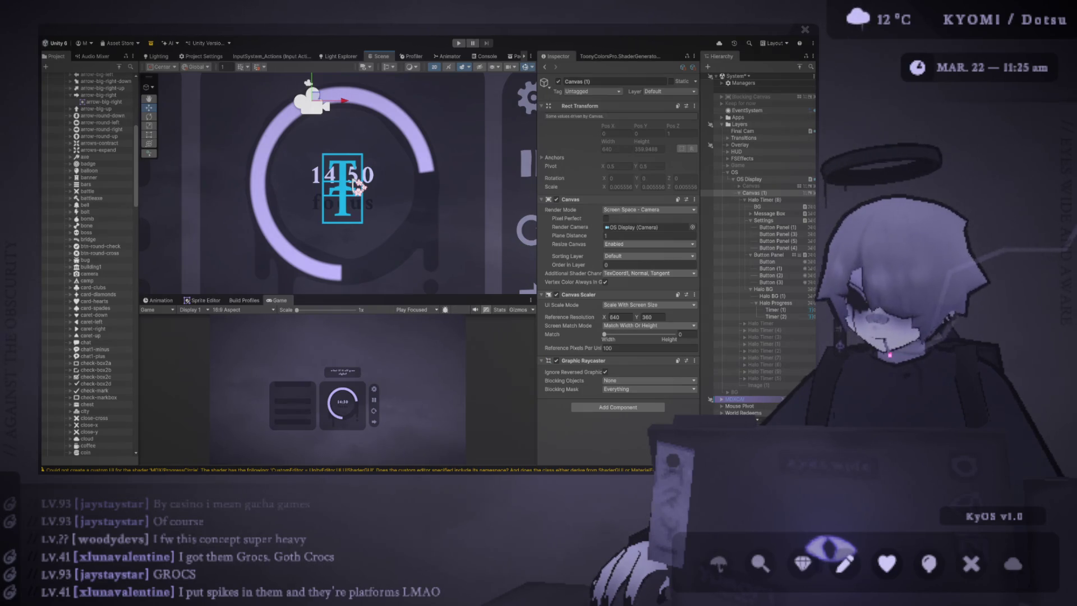
{"action": "scroll", "coordinate": [355, 185], "scroll_direction": "down", "scroll_amount": 3}
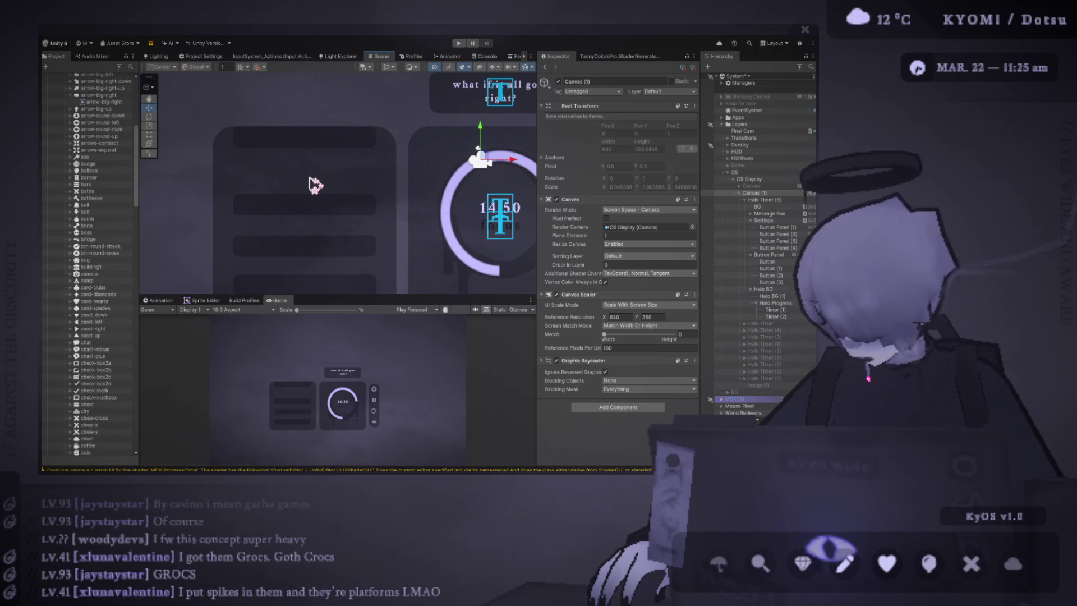
{"action": "scroll", "coordinate": [315, 185], "scroll_direction": "down", "scroll_amount": 5}
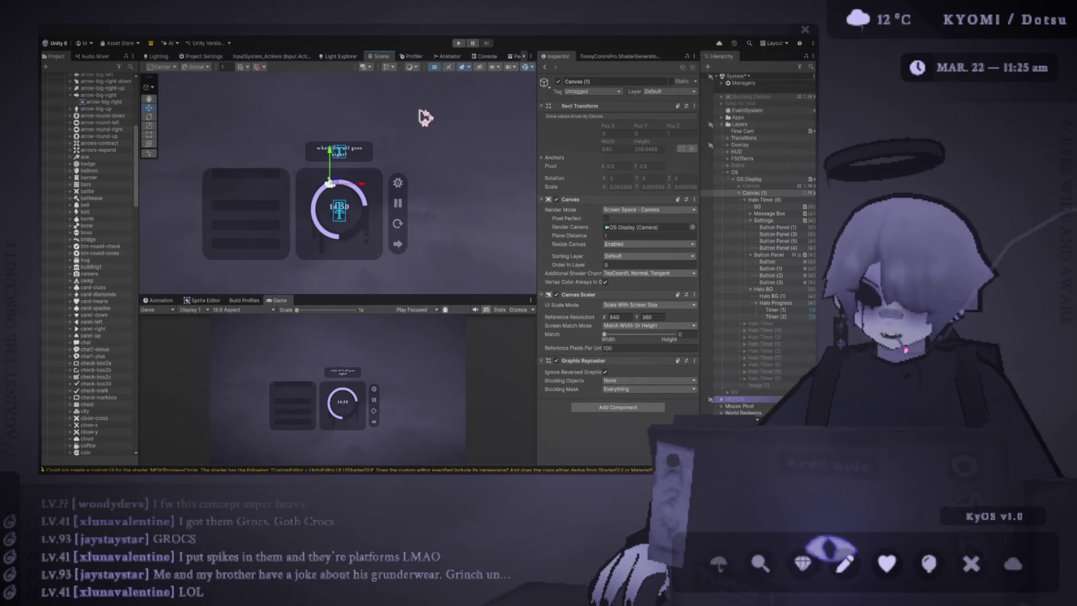
{"action": "scroll", "coordinate": [358, 194], "scroll_direction": "up", "scroll_amount": 1}
{"action": "scroll", "coordinate": [358, 193], "scroll_direction": "up", "scroll_amount": 1}
{"action": "left_click_drag", "start_coordinate": [358, 193], "coordinate": [449, 212]}
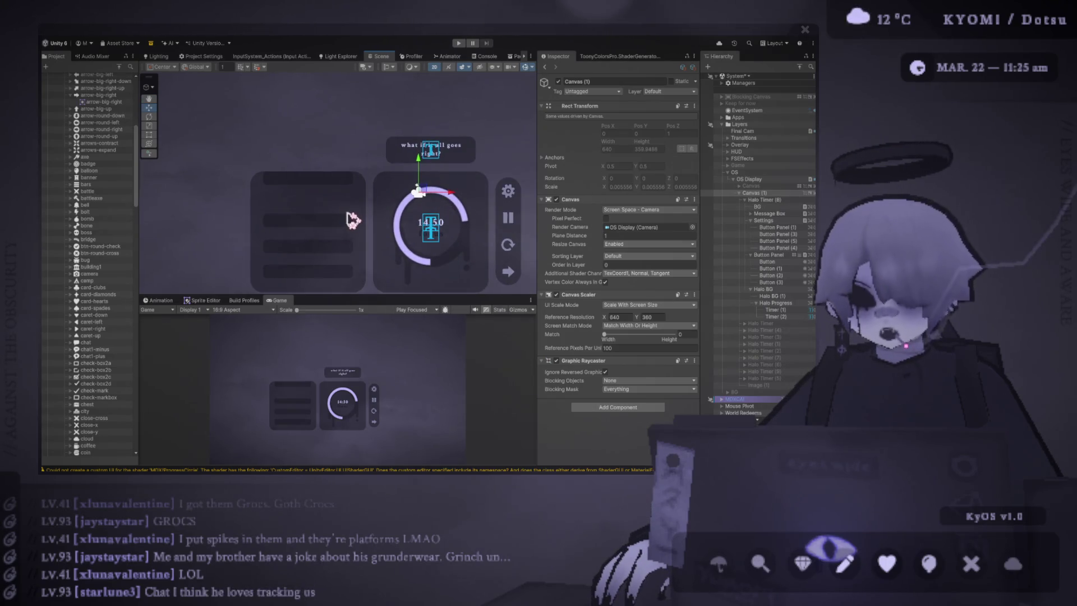
{"action": "scroll", "coordinate": [314, 219], "scroll_direction": "up", "scroll_amount": 1}
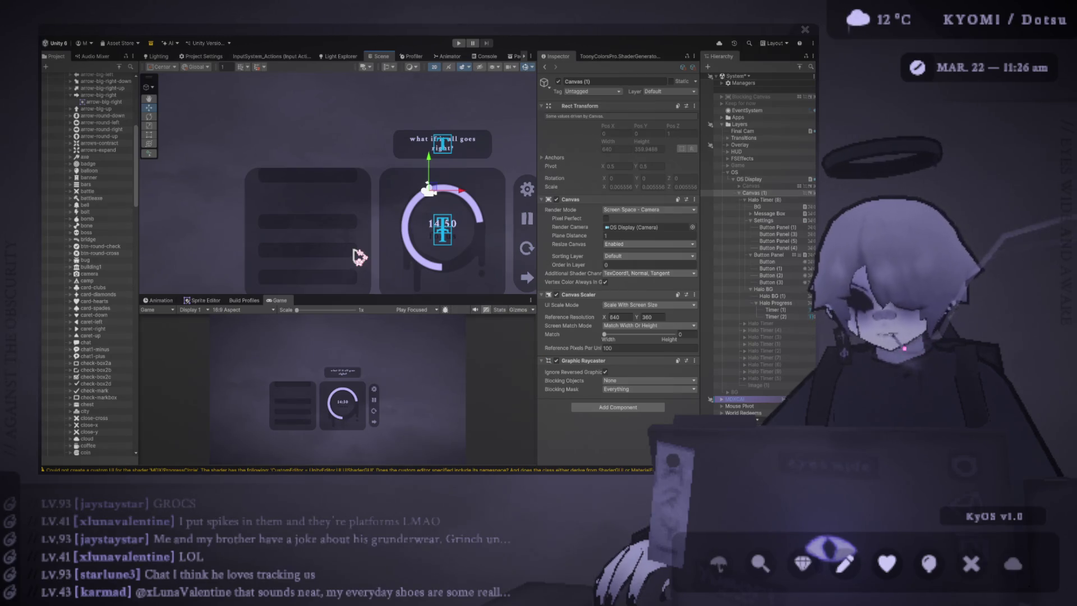
{"action": "left_click", "coordinate": [305, 184]}
Step: Stretch Button Panel (1) horizontally across its parent with Left and Right offsets of 0
{"action": "scroll", "coordinate": [306, 184], "scroll_direction": "up", "scroll_amount": 1}
{"action": "scroll", "coordinate": [308, 185], "scroll_direction": "up", "scroll_amount": 1}
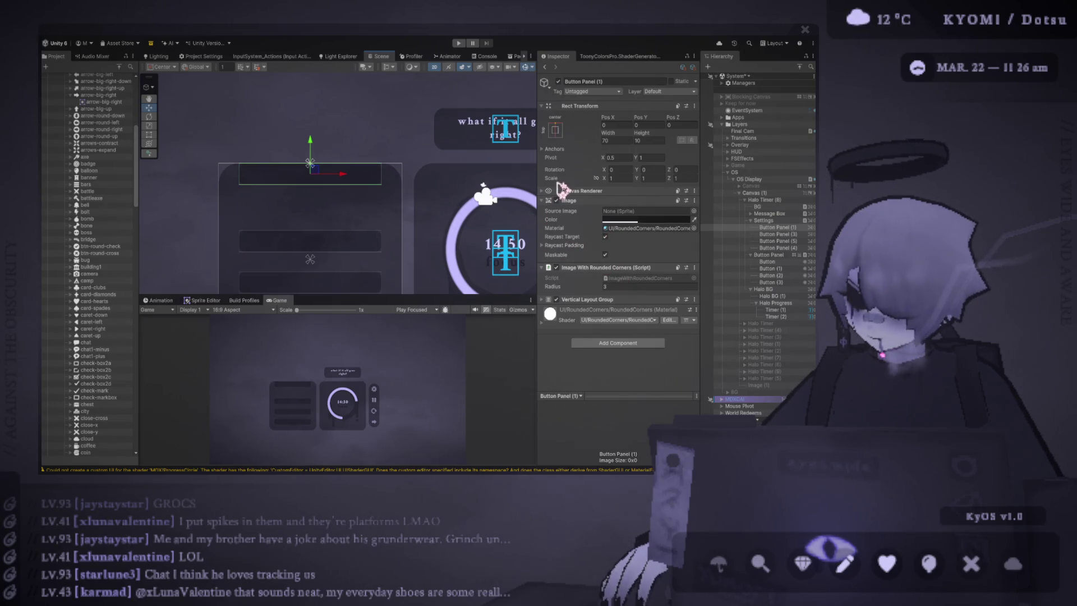
{"action": "left_click", "coordinate": [656, 141]}
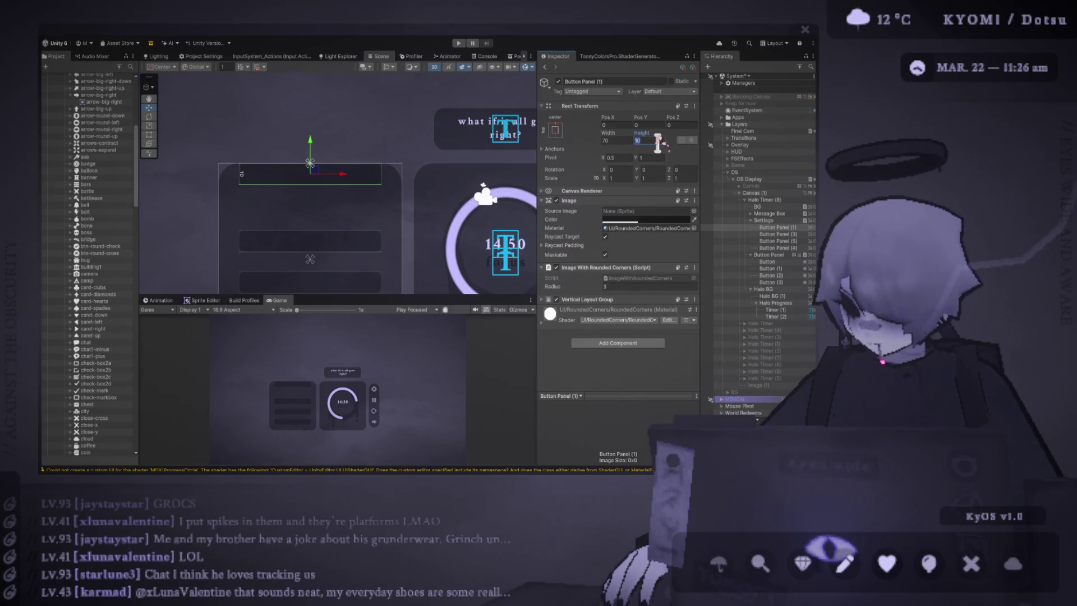
{"action": "left_click", "coordinate": [624, 141]}
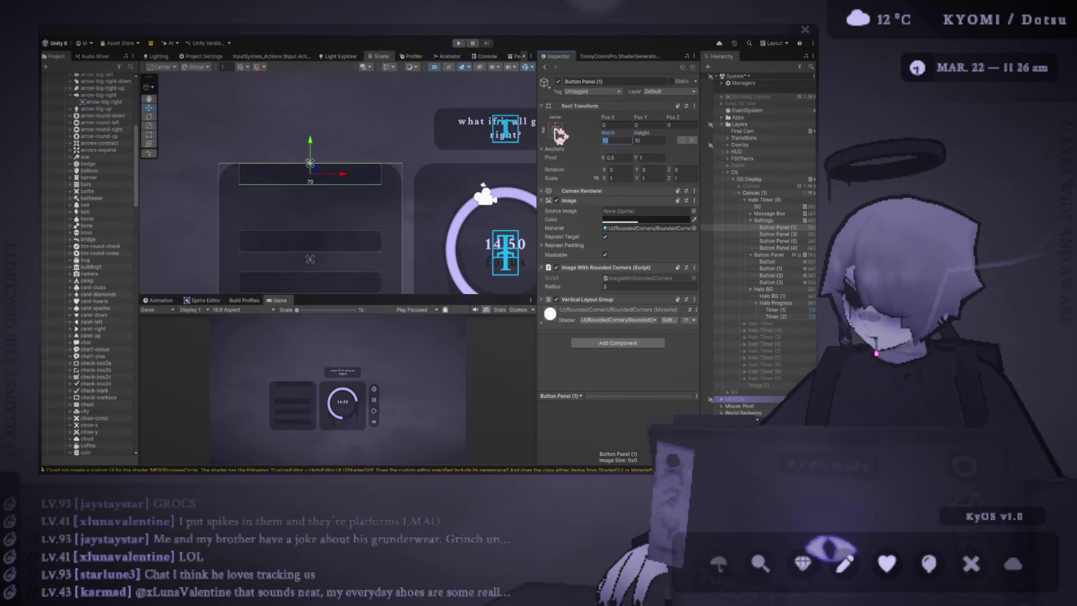
{"action": "left_click", "coordinate": [556, 136]}
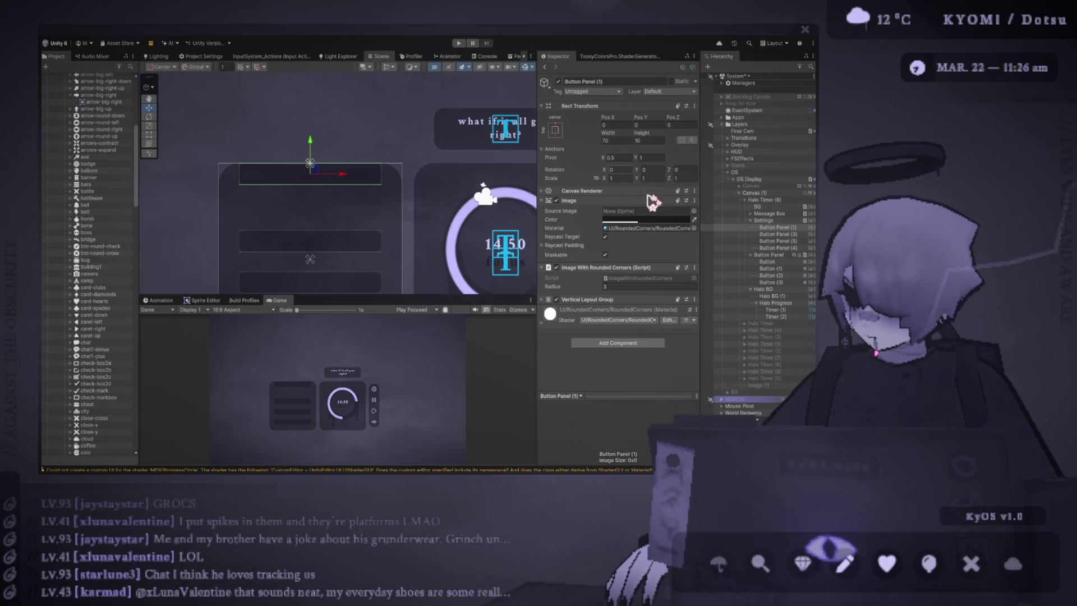
{"action": "key", "text": "ctrl+z"}
{"action": "left_click", "coordinate": [616, 125]}
{"action": "type", "text": "0"}
{"action": "left_click", "coordinate": [618, 140]}
{"action": "type", "text": "0"}
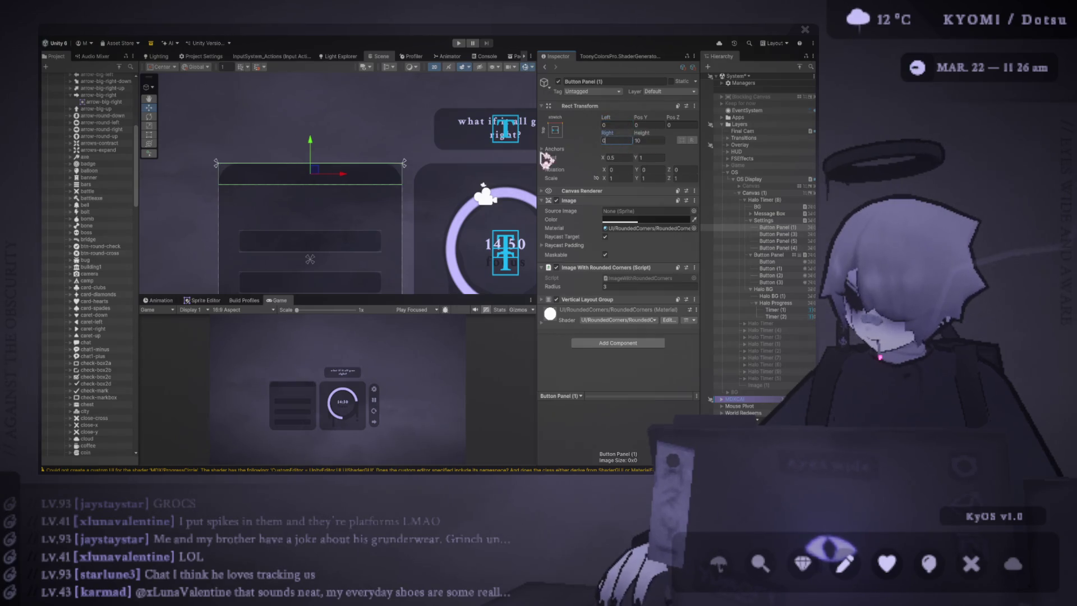
Step: Remove the Image With Rounded Corners and Vertical Layout Group components
{"action": "scroll", "coordinate": [352, 173], "scroll_direction": "up", "scroll_amount": 3}
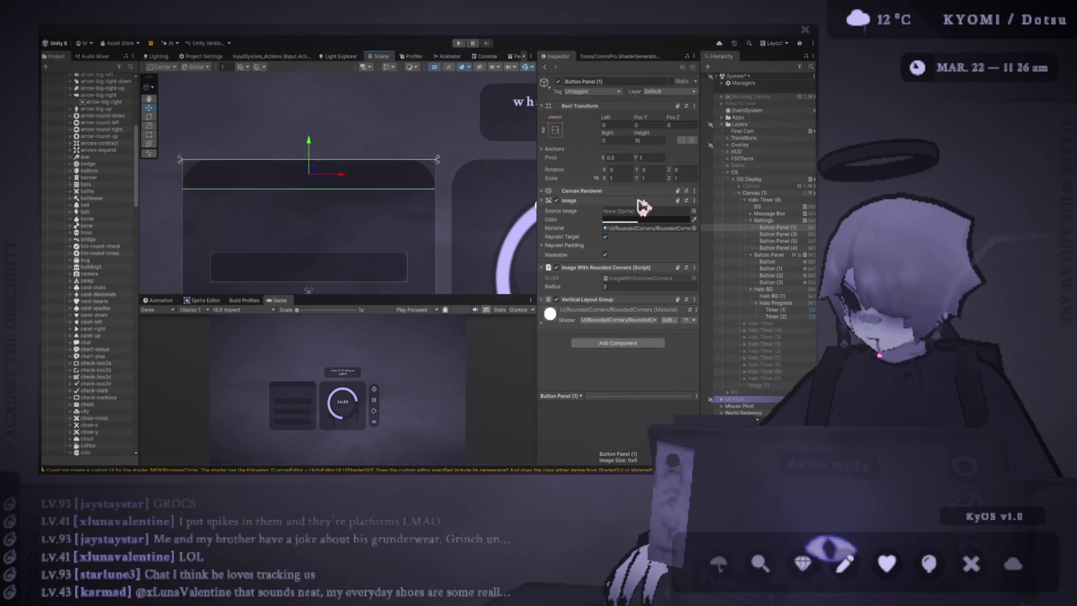
{"action": "left_click", "coordinate": [696, 275]}
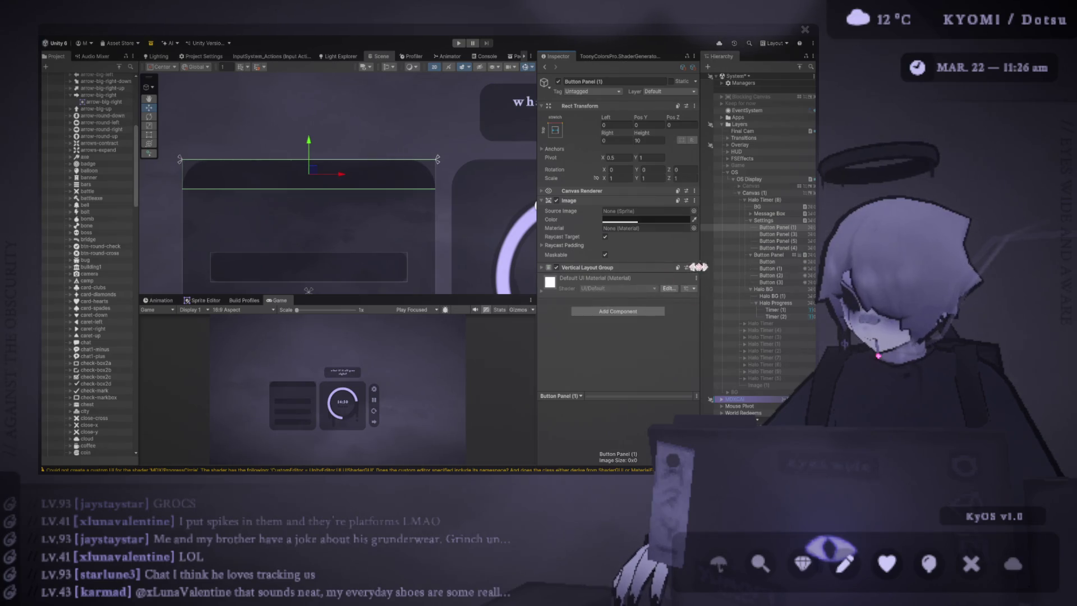
{"action": "left_click", "coordinate": [722, 296]}
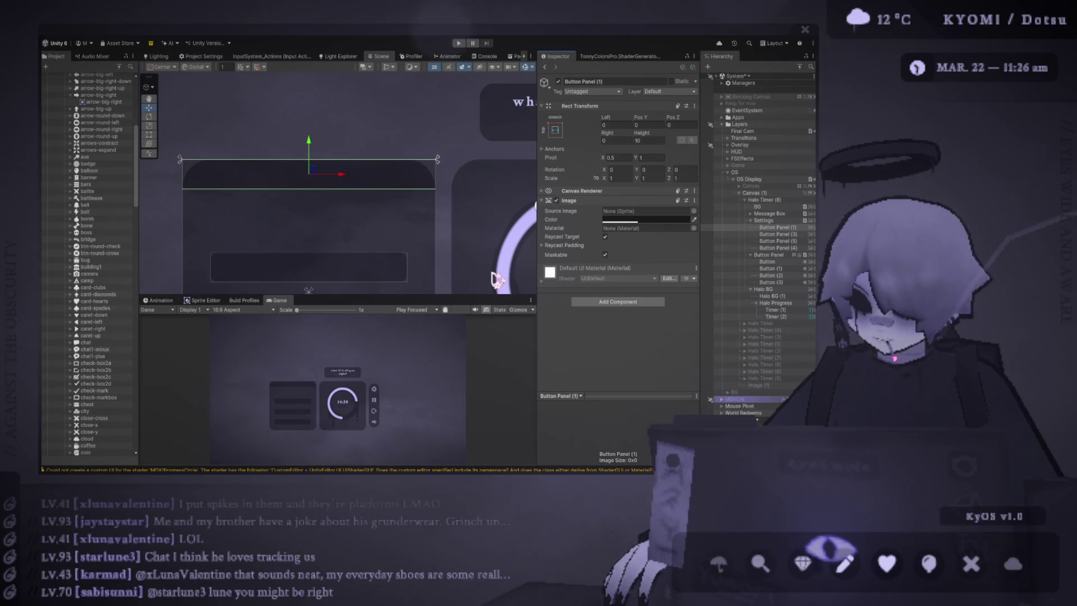
Step: Rename Button Panel (1) to 'Stats Panel'
{"action": "left_click", "coordinate": [773, 229]}
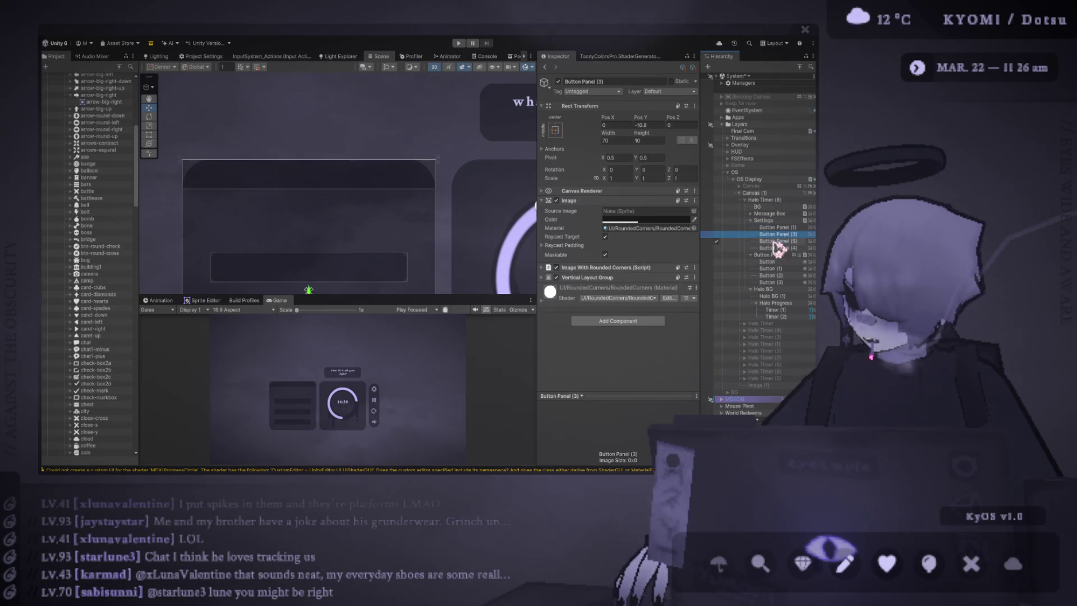
{"action": "double_click", "coordinate": [777, 233]}
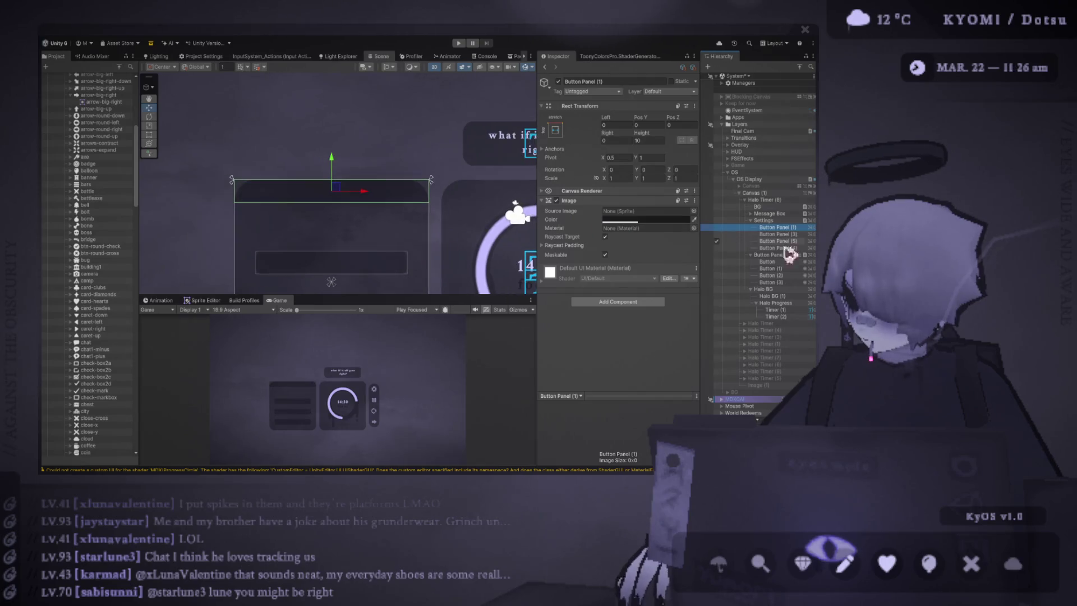
{"action": "left_click", "coordinate": [751, 221]}
{"action": "left_click", "coordinate": [751, 221]}
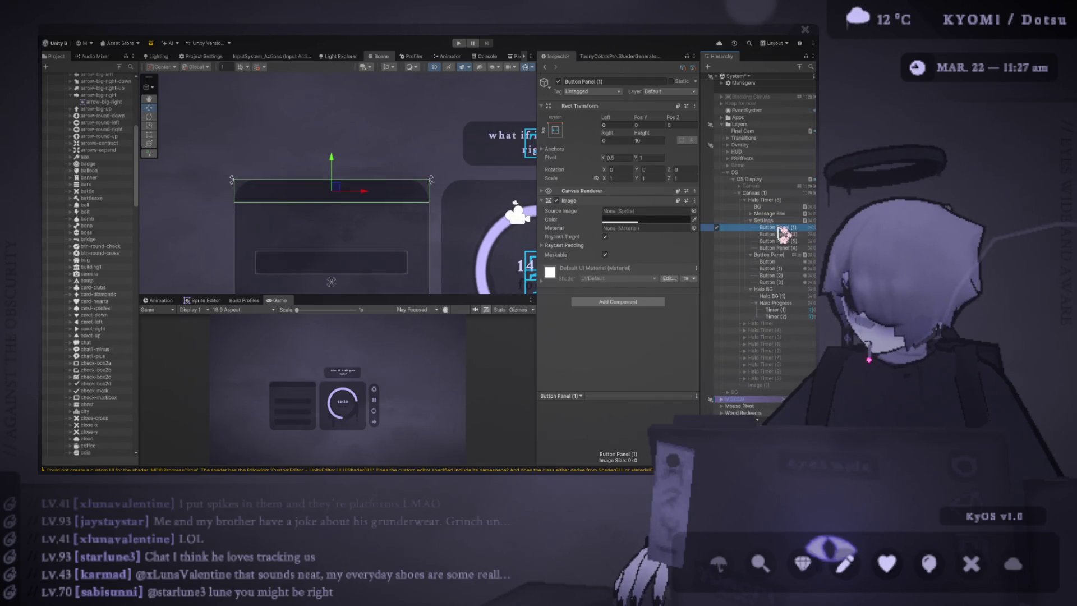
{"action": "type", "text": "Sta"}
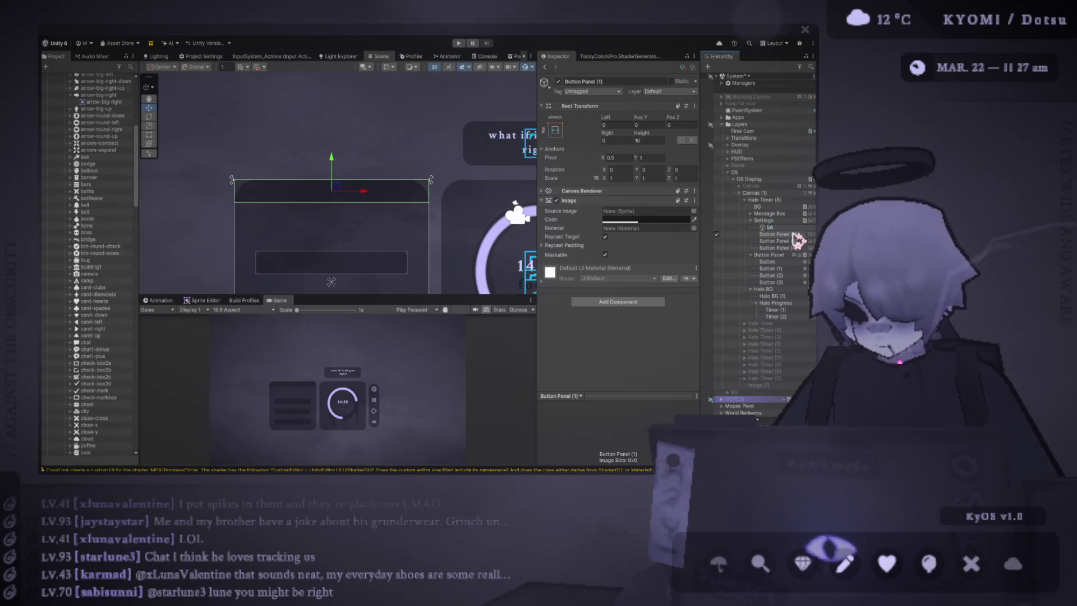
{"action": "type", "text": "ts P"}
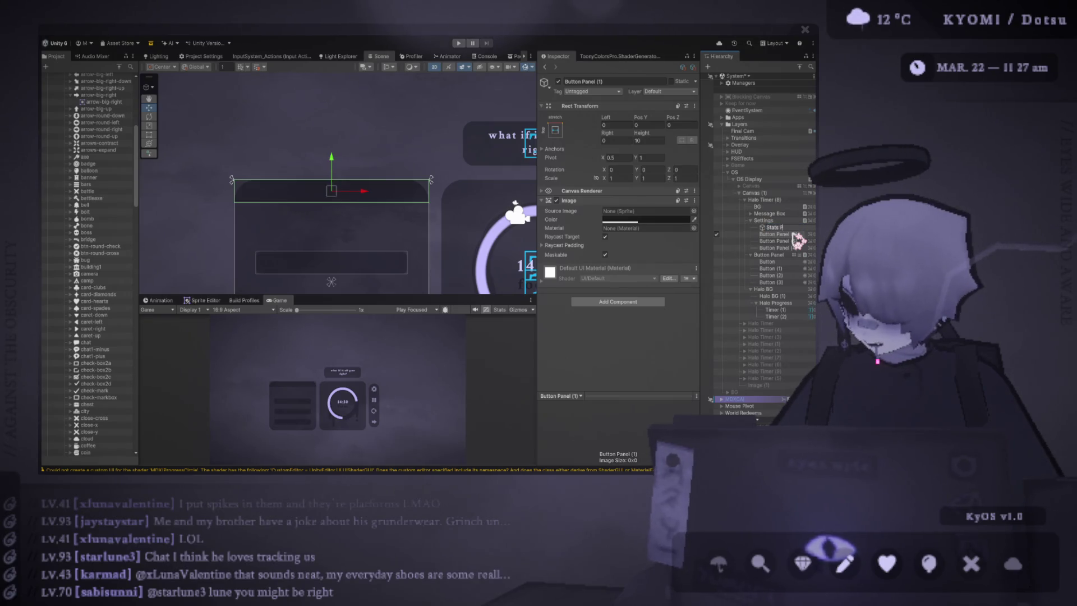
{"action": "type", "text": "anel"}
{"action": "key", "text": "Return"}
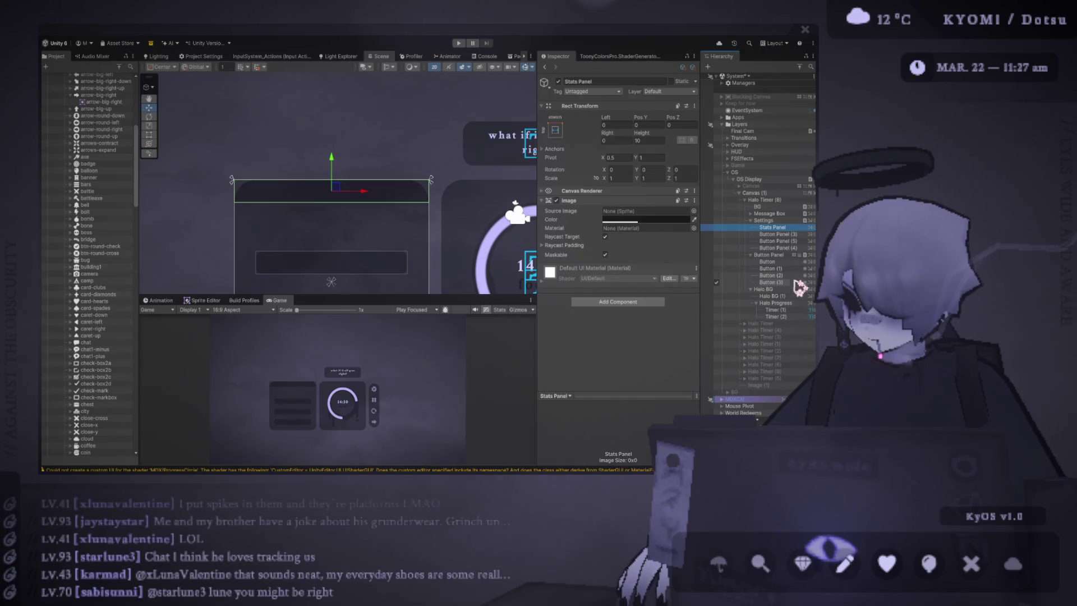
Step: Duplicate the message bubble's text and move the copy into Stats Panel
{"action": "left_click_drag", "start_coordinate": [550, 149], "coordinate": [490, 159]}
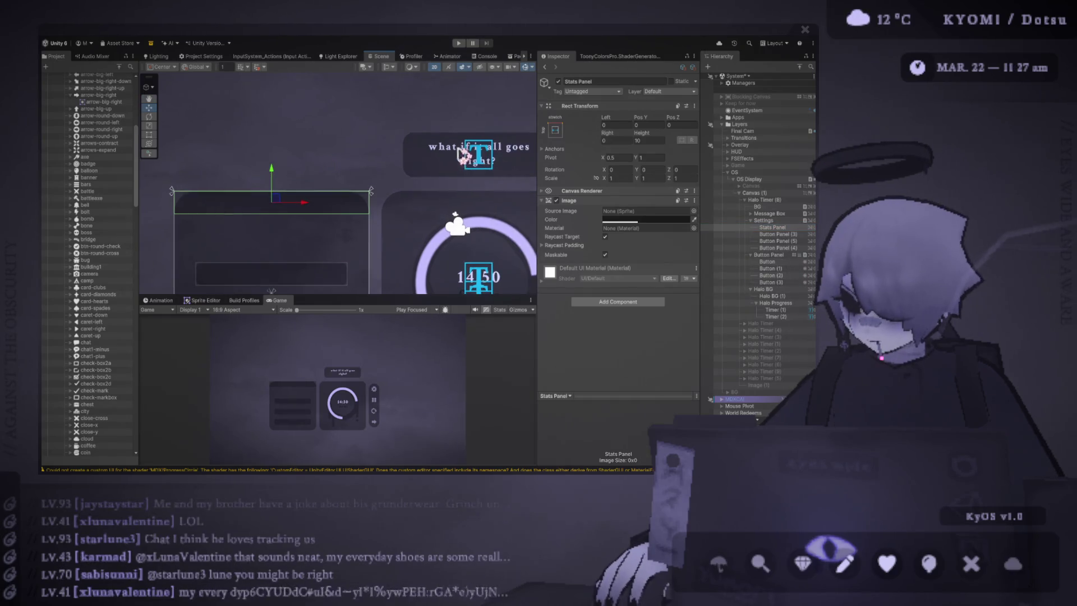
{"action": "left_click", "coordinate": [491, 159]}
{"action": "key", "text": "ctrl+d"}
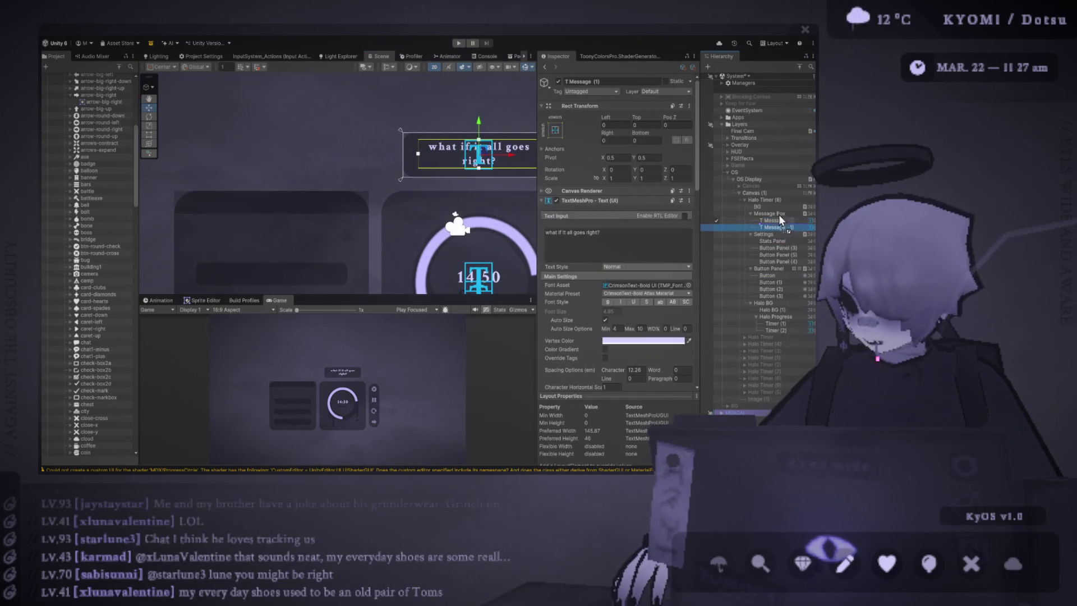
{"action": "left_click_drag", "start_coordinate": [793, 243], "coordinate": [783, 241]}
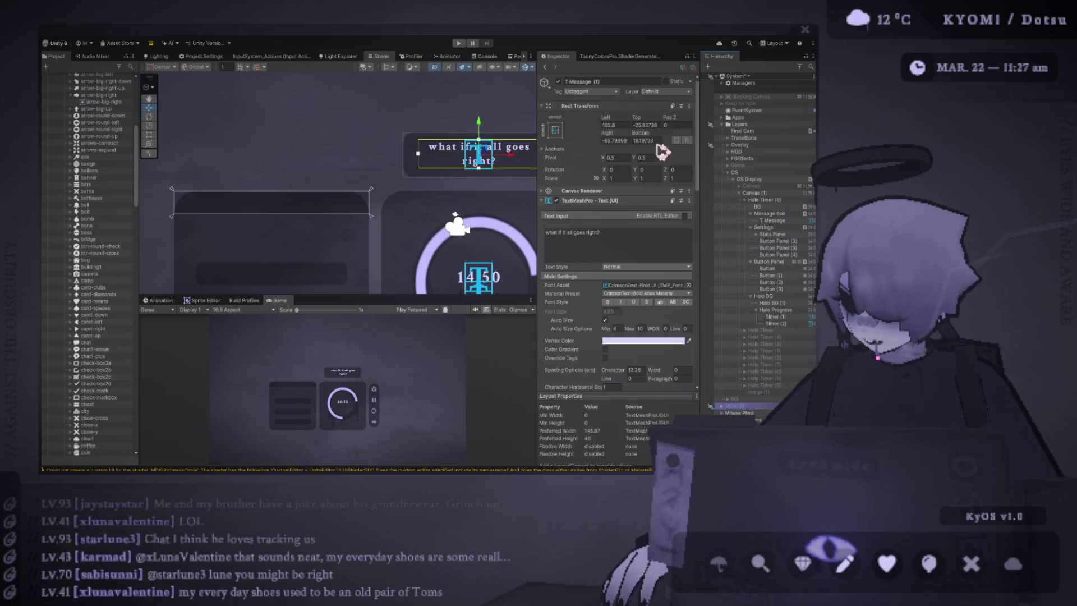
Step: Set the copied text's Left, Top, Right and Bottom offsets to 0
{"action": "double_click", "coordinate": [642, 124]}
{"action": "type", "text": "0"}
{"action": "left_click", "coordinate": [618, 127]}
{"action": "type", "text": "0"}
{"action": "left_click", "coordinate": [614, 140]}
{"action": "type", "text": "0"}
{"action": "left_click", "coordinate": [642, 141]}
{"action": "type", "text": "0"}
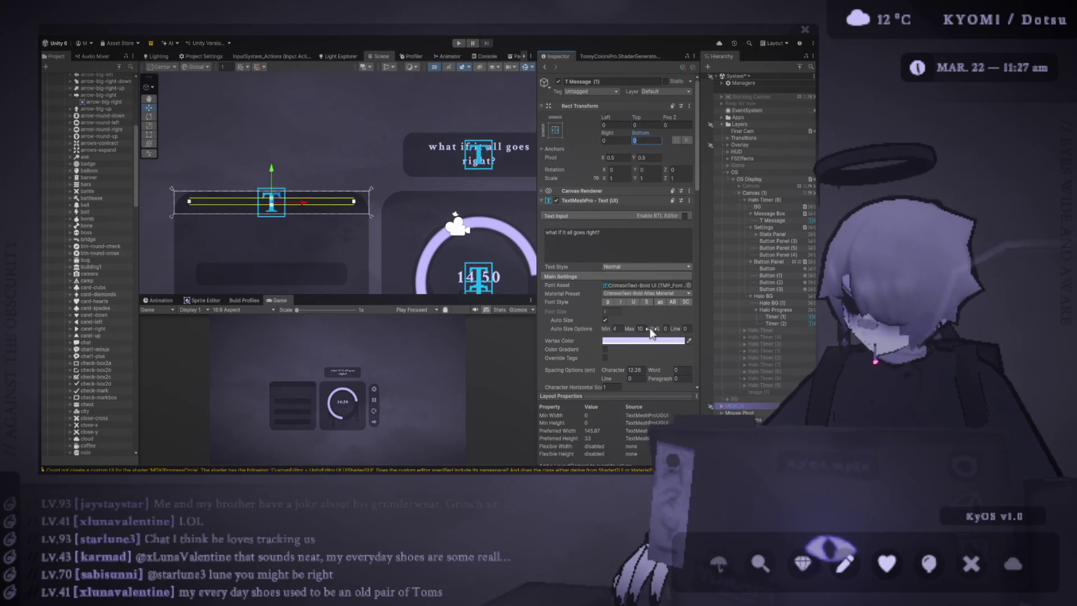
Step: Set the text's top and bottom margins to 1 and toggle Auto Size off and back on
{"action": "scroll", "coordinate": [648, 281], "scroll_direction": "down", "scroll_amount": 4}
{"action": "left_click", "coordinate": [629, 343]}
{"action": "type", "text": "1"}
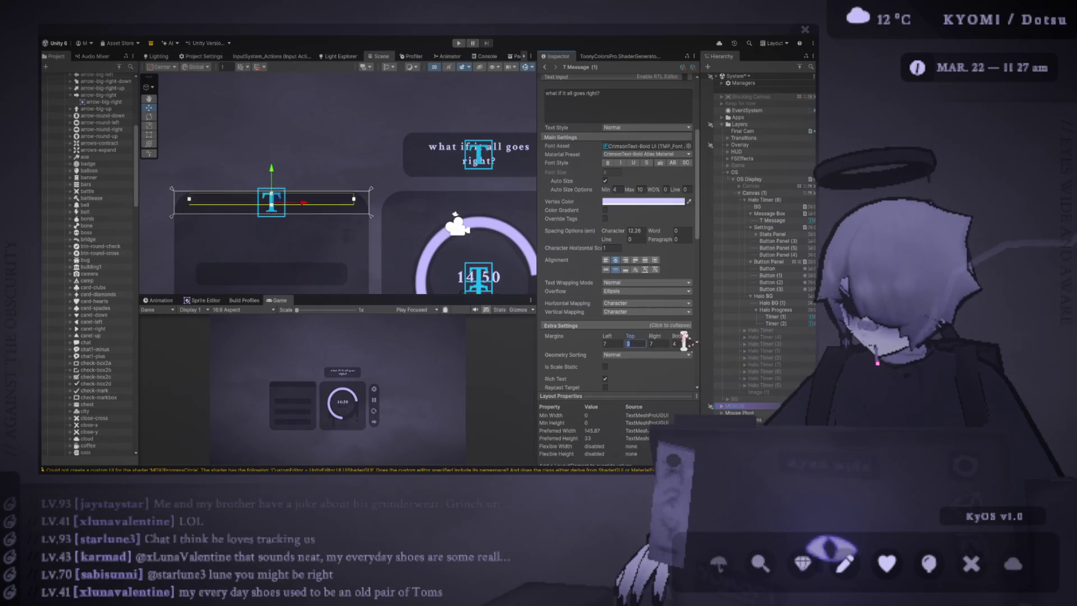
{"action": "left_click", "coordinate": [681, 343]}
{"action": "type", "text": "1"}
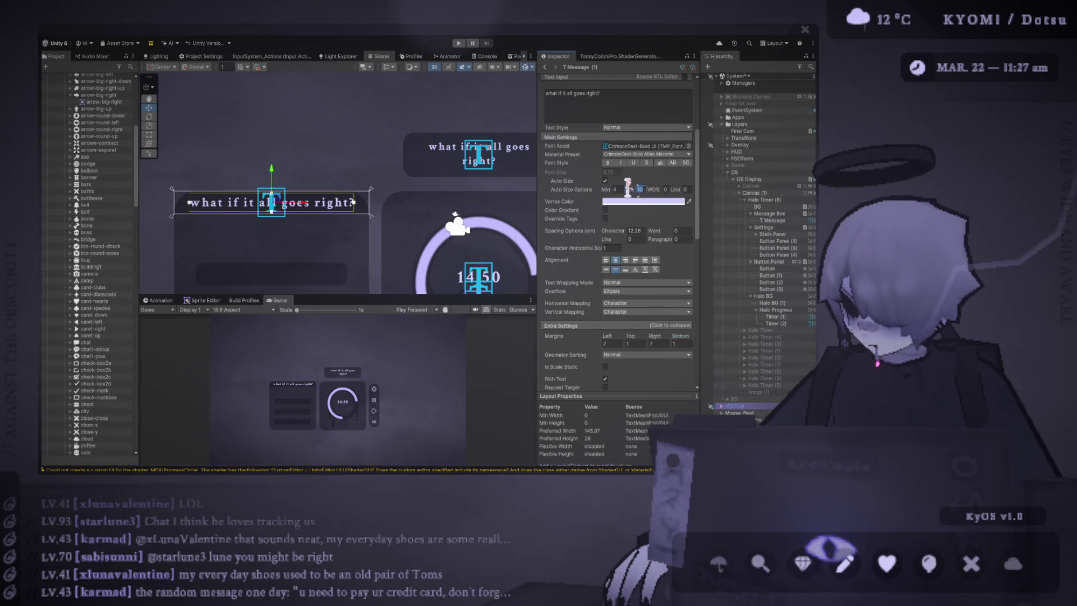
{"action": "left_click", "coordinate": [606, 181]}
{"action": "left_click", "coordinate": [605, 181]}
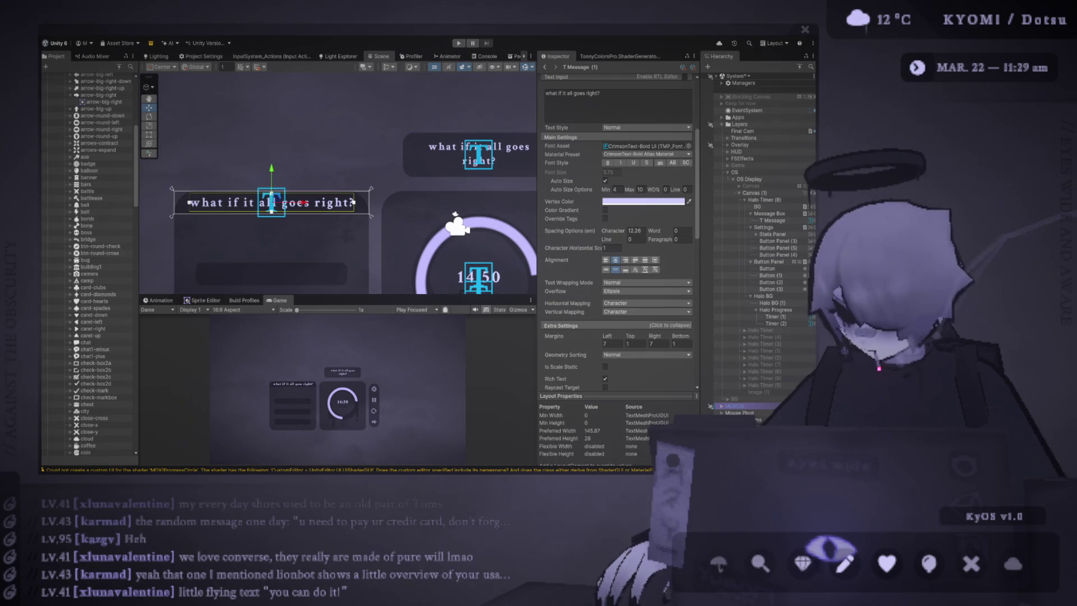
Step: Top-align the header text, keep its left margin at 7, and lower Auto Size Max to 5
{"action": "left_click", "coordinate": [607, 270]}
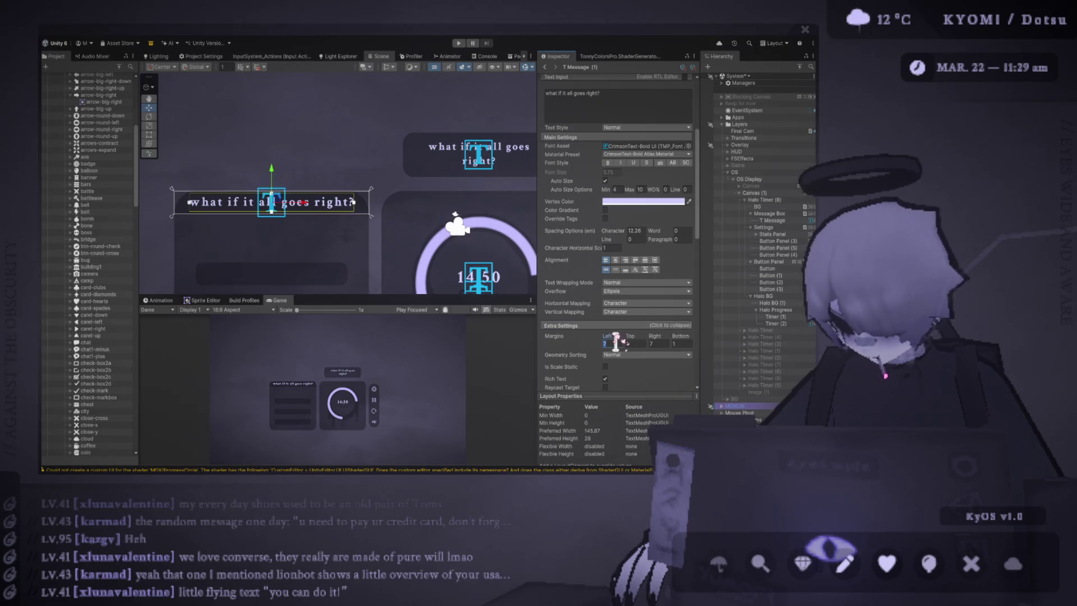
{"action": "type", "text": "03"}
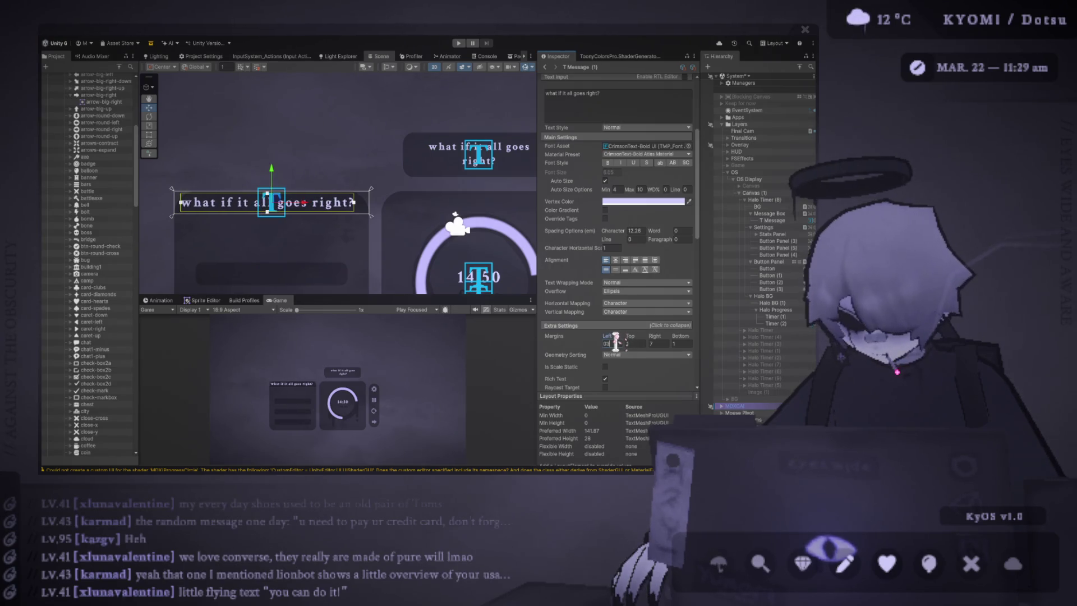
{"action": "key", "text": "BackSpace"}
{"action": "key", "text": "BackSpace"}
{"action": "type", "text": "7"}
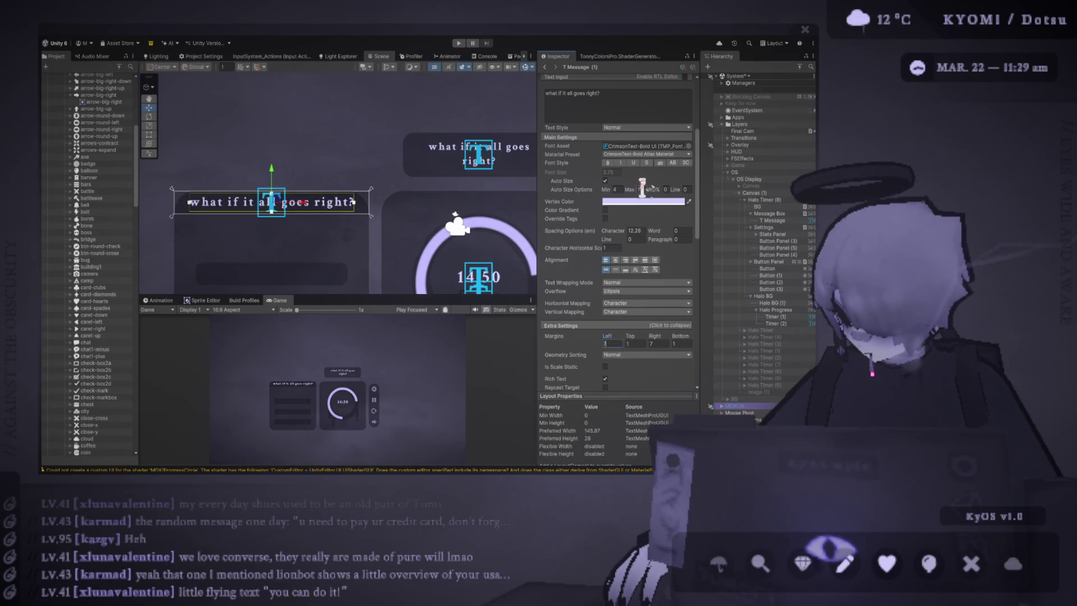
{"action": "left_click_drag", "start_coordinate": [643, 185], "coordinate": [643, 186]}
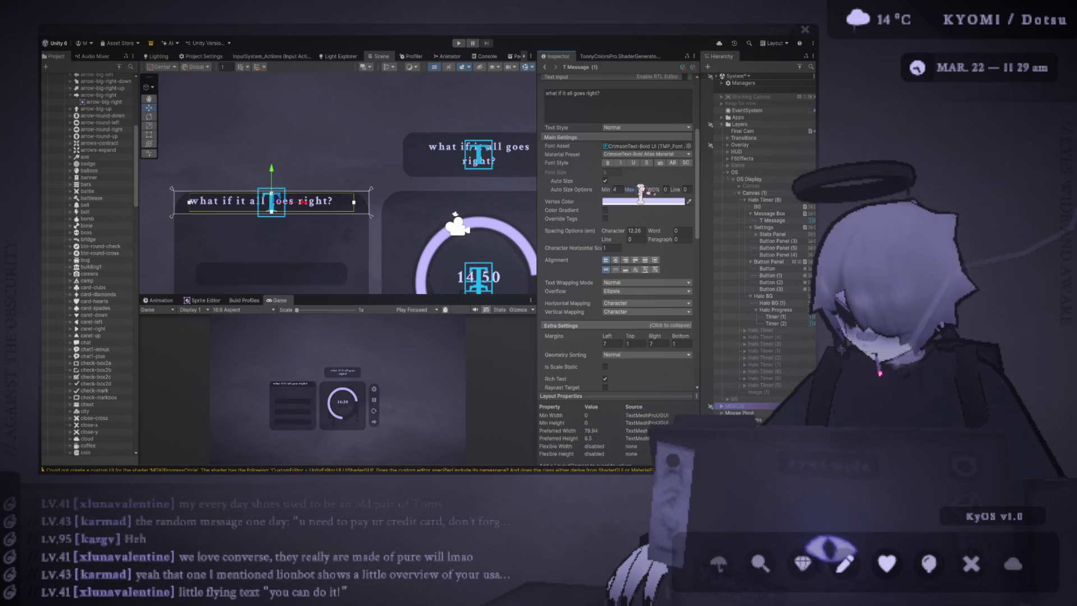
{"action": "scroll", "coordinate": [397, 184], "scroll_direction": "down", "scroll_amount": 1}
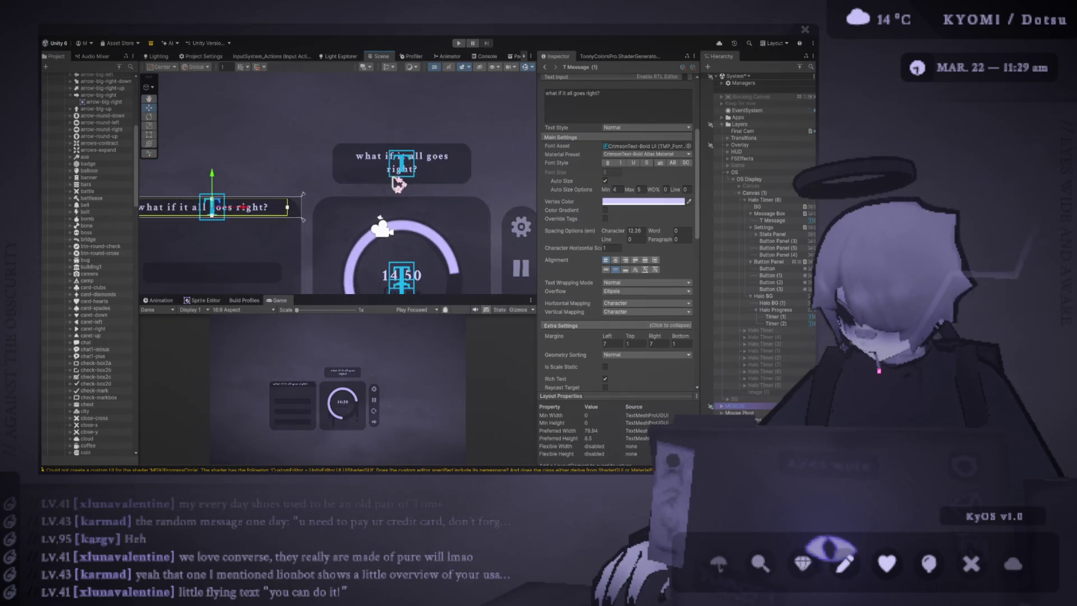
{"action": "left_click_drag", "start_coordinate": [398, 184], "coordinate": [445, 164]}
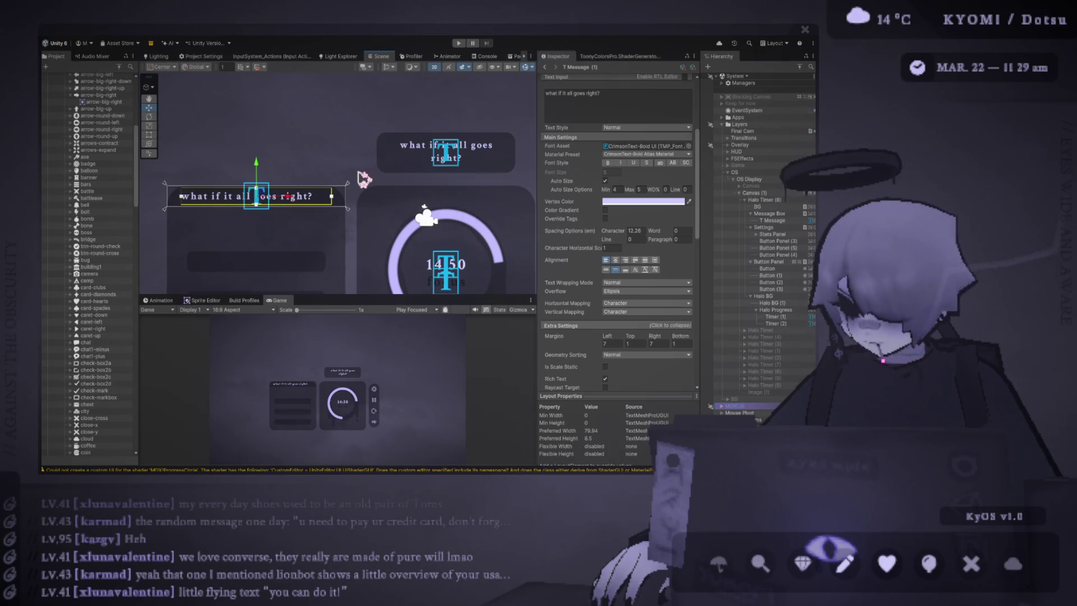
Step: Select the header bar's message text copy and set its side margins to 8
{"action": "key", "text": "f"}
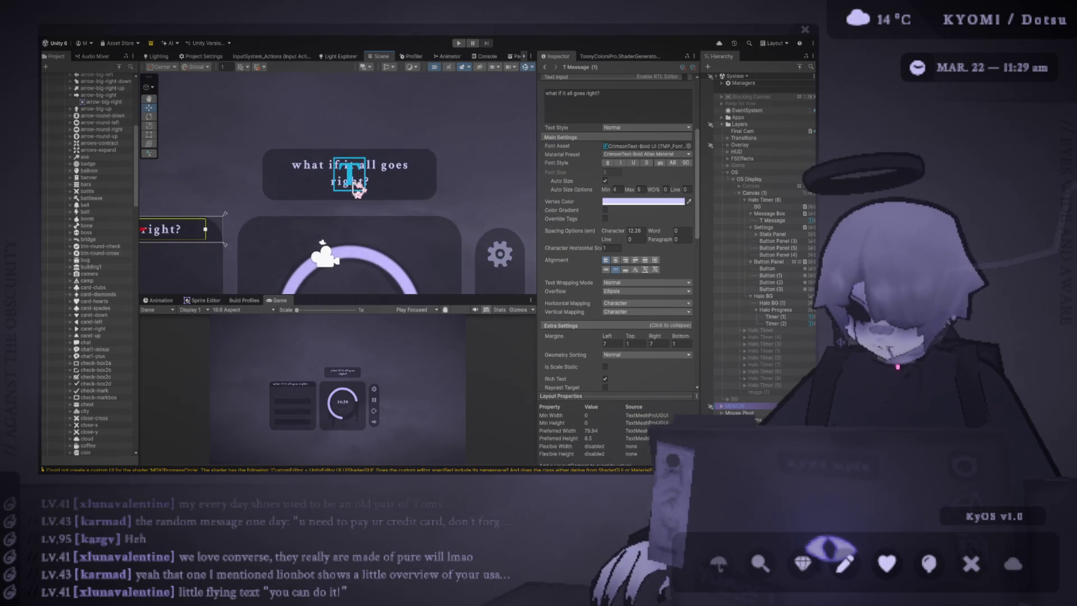
{"action": "left_click", "coordinate": [303, 171]}
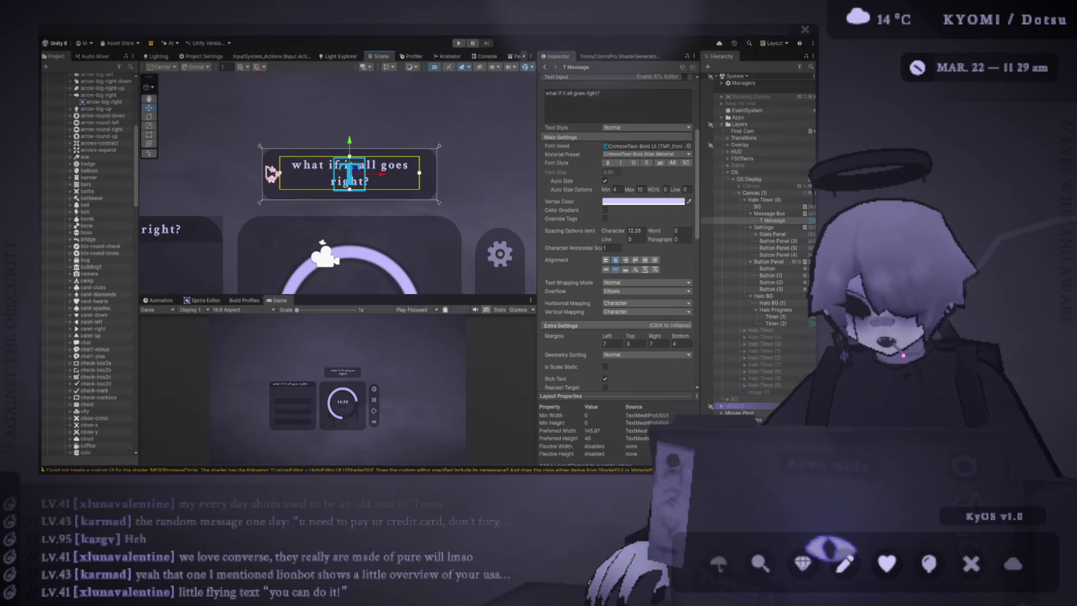
{"action": "scroll", "coordinate": [218, 201], "scroll_direction": "down", "scroll_amount": 2}
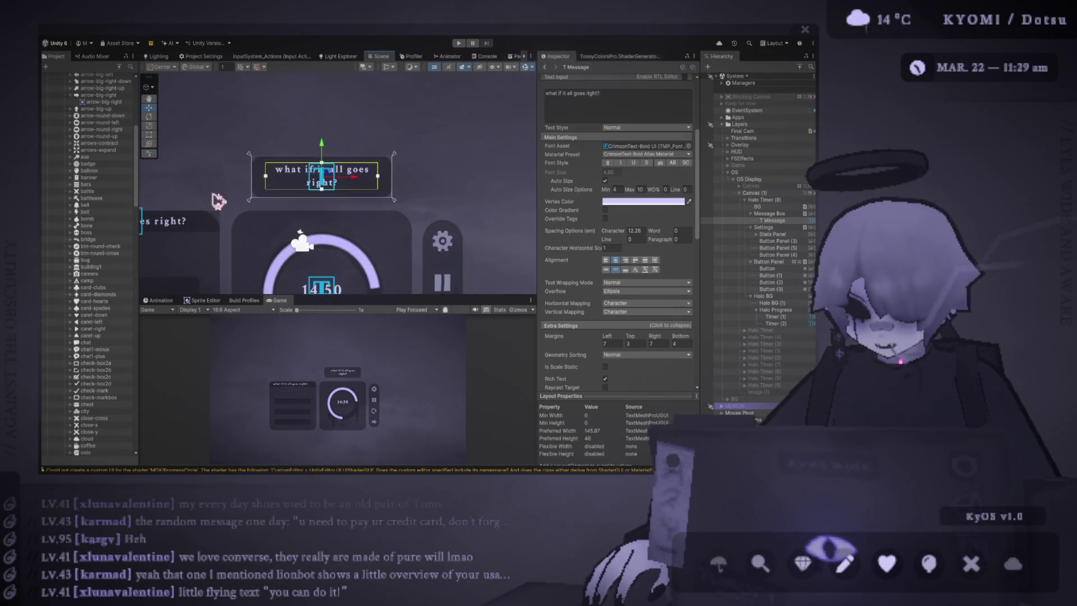
{"action": "scroll", "coordinate": [225, 201], "scroll_direction": "left", "scroll_amount": 5}
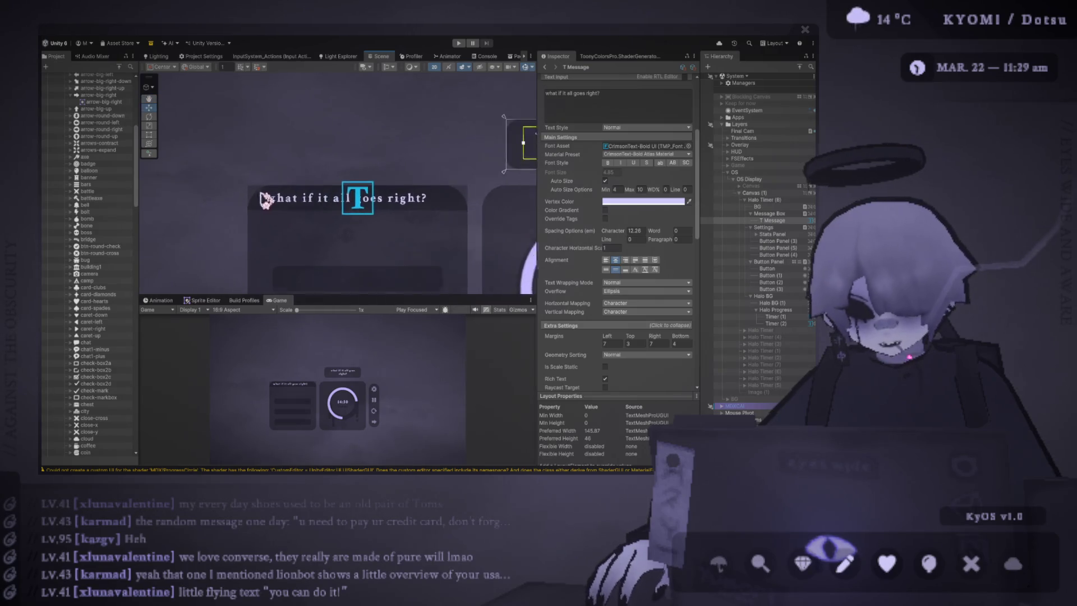
{"action": "left_click", "coordinate": [428, 201]}
{"action": "scroll", "coordinate": [620, 265], "scroll_direction": "down", "scroll_amount": 3}
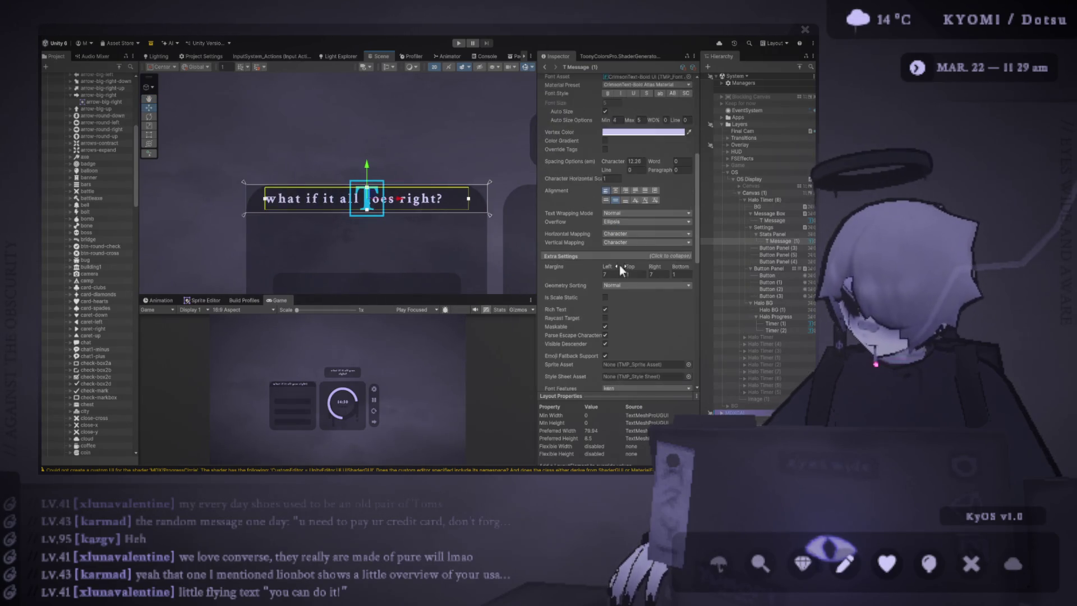
{"action": "left_click_drag", "start_coordinate": [664, 272], "coordinate": [616, 273]}
Step: Enlarge the game preview and select the Stats Panel object
{"action": "left_click_drag", "start_coordinate": [403, 296], "coordinate": [387, 163]}
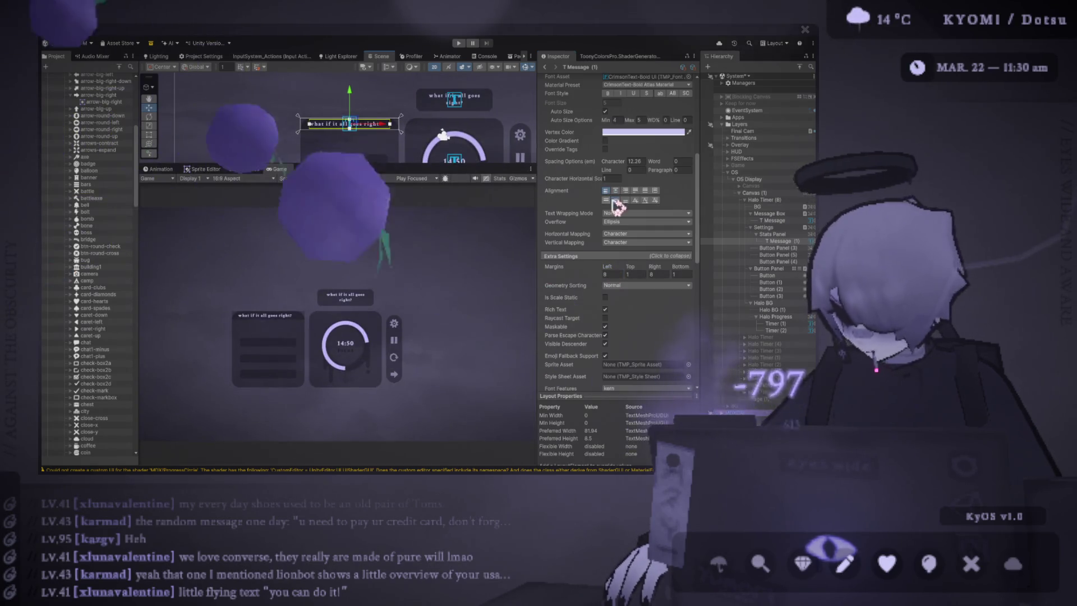
{"action": "scroll", "coordinate": [615, 203], "scroll_direction": "up", "scroll_amount": 3}
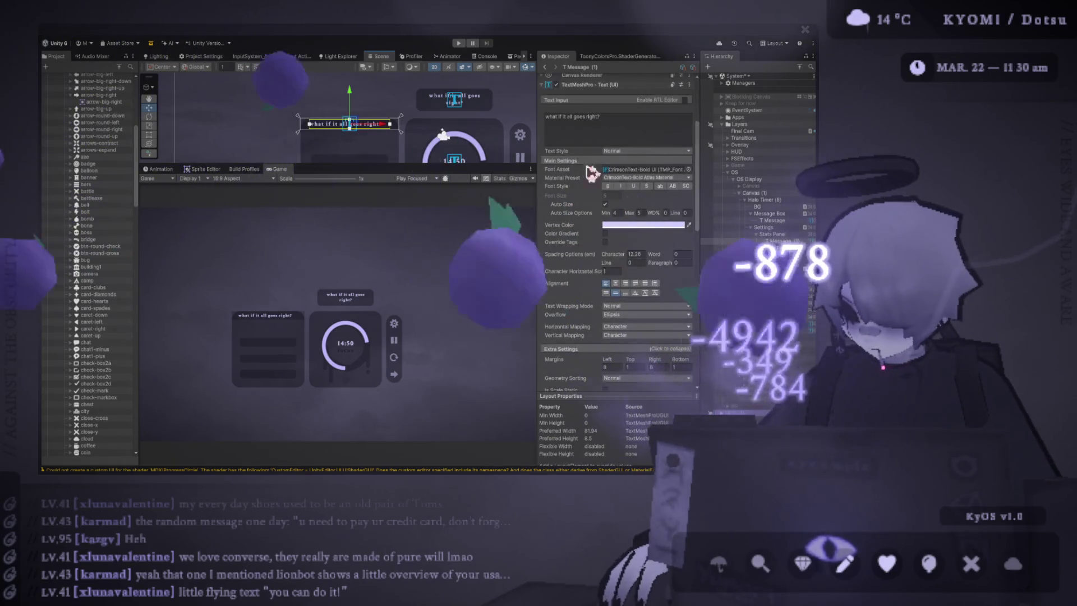
{"action": "scroll", "coordinate": [587, 280], "scroll_direction": "down", "scroll_amount": 8}
{"action": "scroll", "coordinate": [589, 283], "scroll_direction": "down", "scroll_amount": 6}
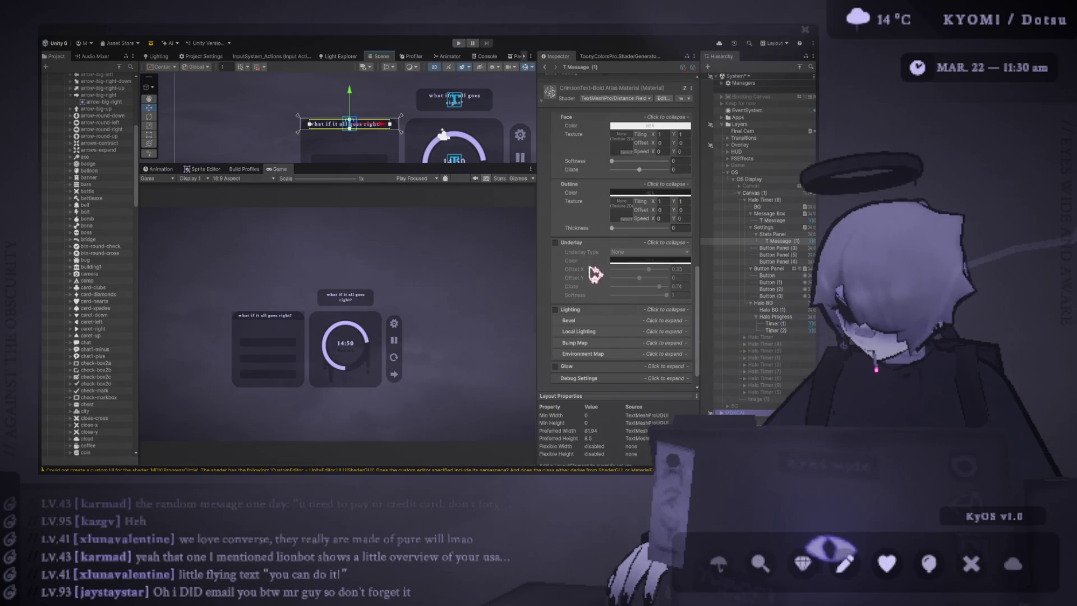
{"action": "left_click", "coordinate": [782, 234]}
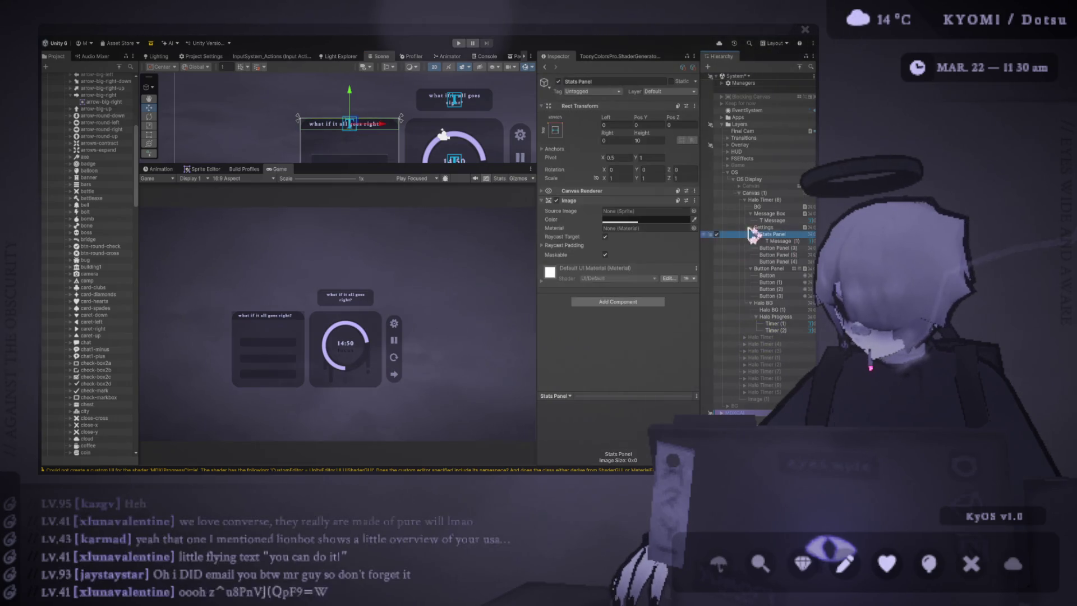
Step: Add an Image With Independent Rounded Corners component to Stats Panel and adjust its radii
{"action": "left_click", "coordinate": [623, 303]}
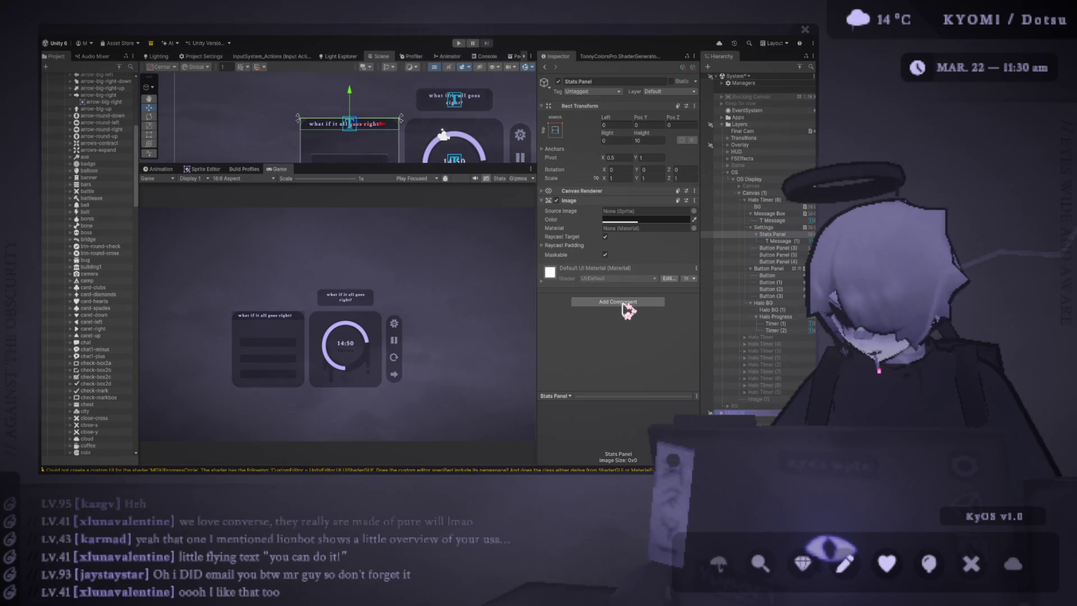
{"action": "left_click_drag", "start_coordinate": [440, 166], "coordinate": [440, 325]}
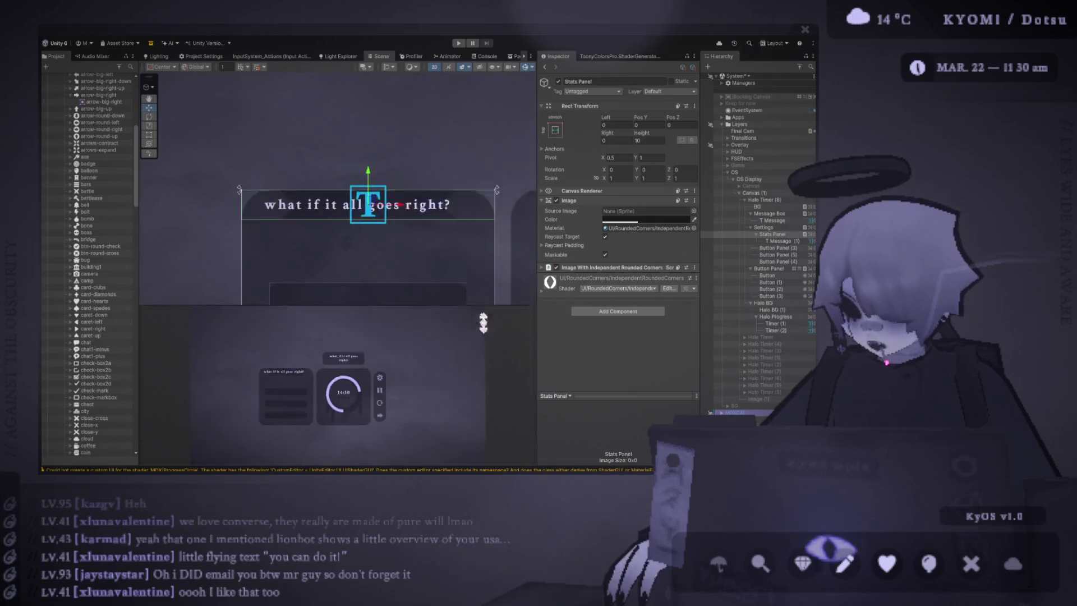
{"action": "left_click", "coordinate": [624, 295]}
{"action": "mouse_move", "coordinate": [624, 296]}
{"action": "left_mouse_down"}
{"action": "mouse_move", "coordinate": [613, 303]}
{"action": "mouse_move", "coordinate": [625, 318]}
{"action": "mouse_move", "coordinate": [608, 288]}
{"action": "left_mouse_up"}
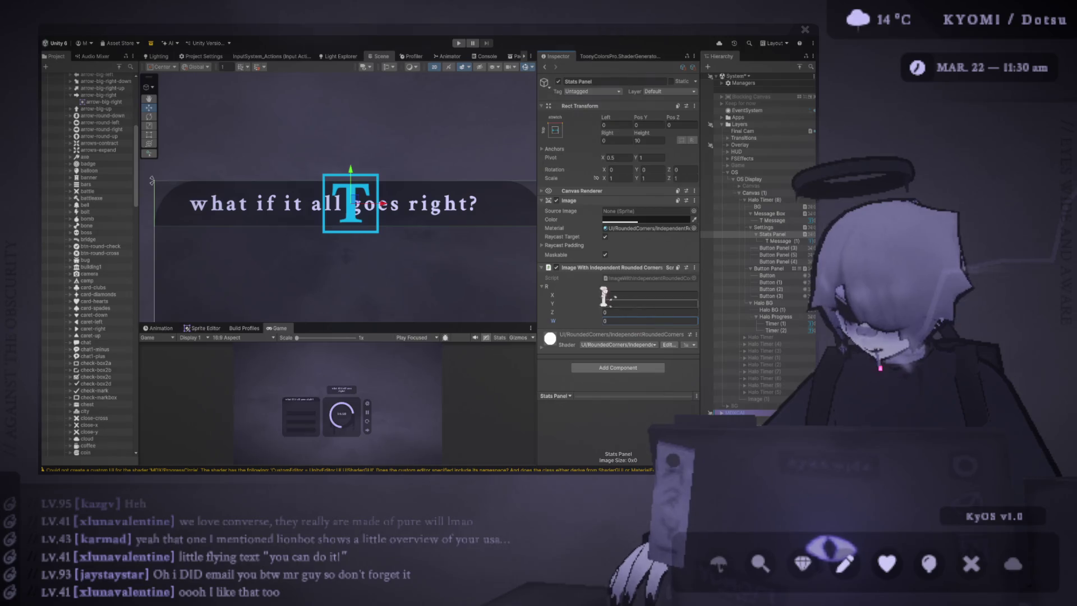
{"action": "left_click_drag", "start_coordinate": [342, 222], "coordinate": [391, 231]}
{"action": "scroll", "coordinate": [392, 232], "scroll_direction": "up", "scroll_amount": 1}
{"action": "mouse_move", "coordinate": [562, 295]}
{"action": "left_mouse_down"}
{"action": "mouse_move", "coordinate": [472, 303]}
{"action": "mouse_move", "coordinate": [335, 277]}
{"action": "left_mouse_up"}
{"action": "mouse_move", "coordinate": [561, 305]}
{"action": "left_mouse_down"}
{"action": "mouse_move", "coordinate": [555, 310]}
{"action": "mouse_move", "coordinate": [703, 307]}
{"action": "left_mouse_up"}
{"action": "left_click", "coordinate": [665, 303]}
{"action": "type", "text": "10"}
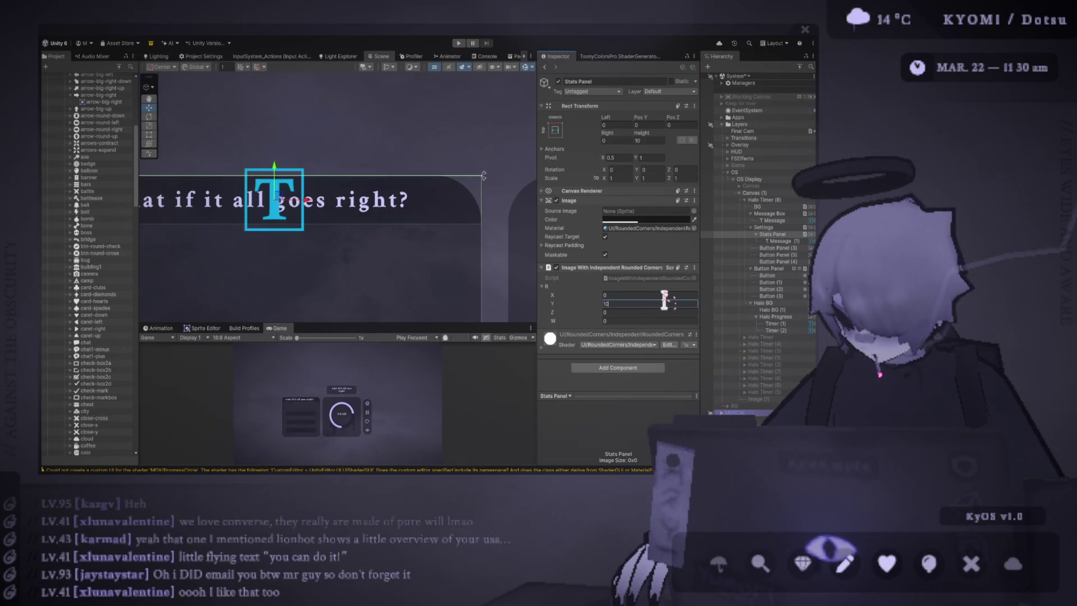
{"action": "scroll", "coordinate": [365, 225], "scroll_direction": "left", "scroll_amount": 6}
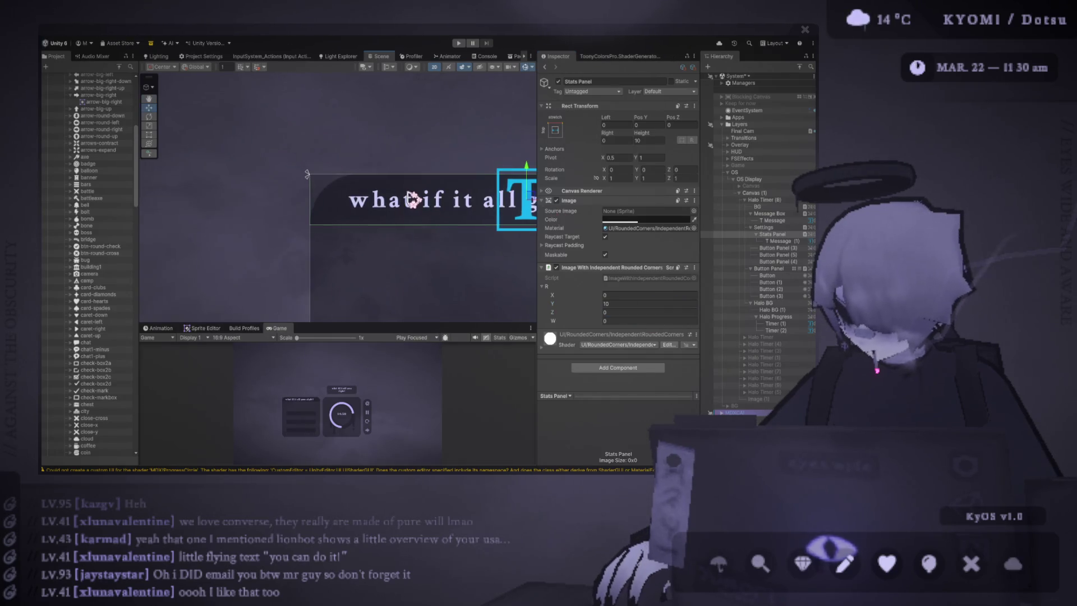
Step: Set the Stats Panel's top corner radii to 10, giving radii 10, 10, 0, 0
{"action": "left_click", "coordinate": [500, 228]}
{"action": "left_click", "coordinate": [489, 227]}
{"action": "left_click", "coordinate": [622, 311]}
{"action": "type", "text": "10"}
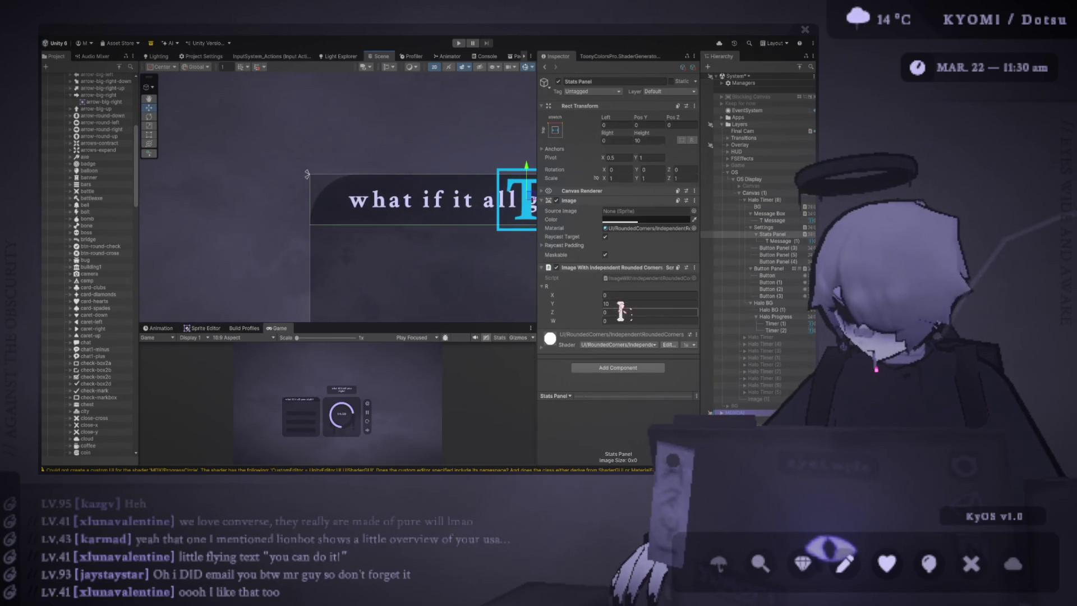
{"action": "left_click", "coordinate": [620, 321]}
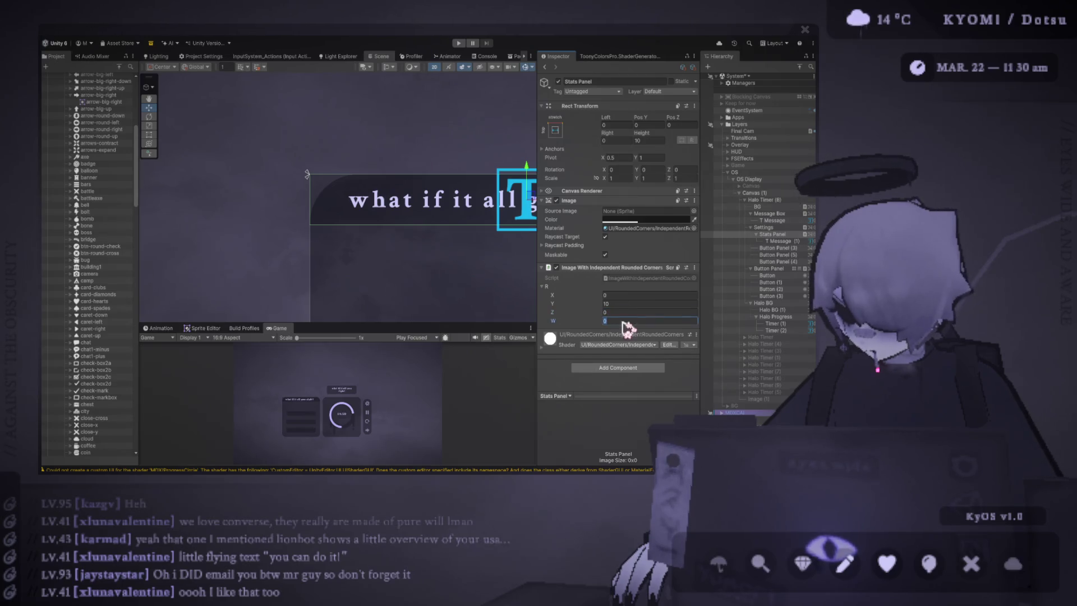
{"action": "left_click", "coordinate": [622, 295]}
{"action": "type", "text": "10"}
{"action": "scroll", "coordinate": [378, 252], "scroll_direction": "right", "scroll_amount": 4}
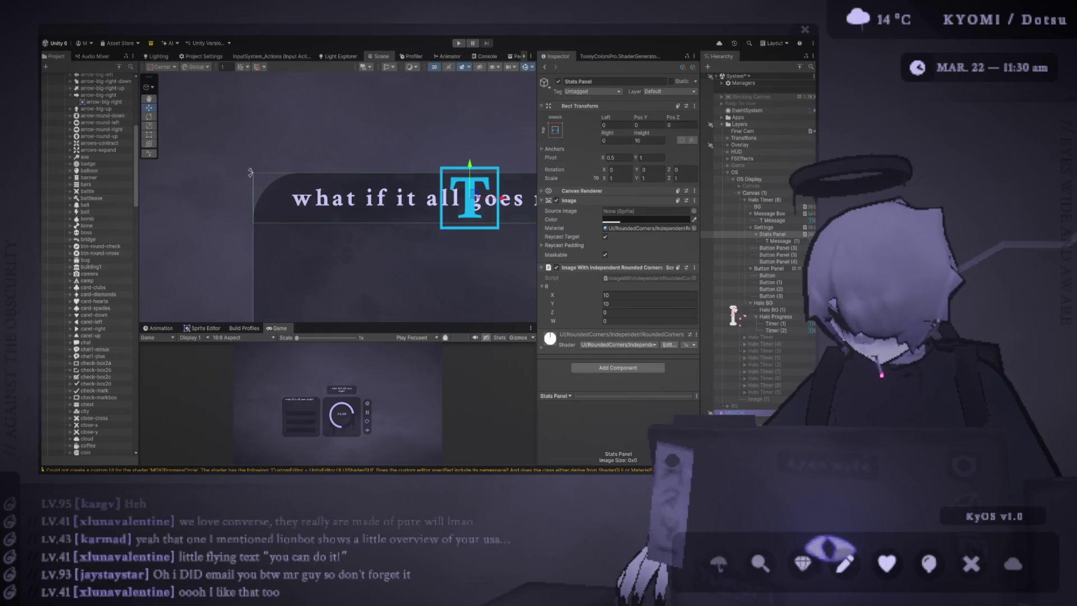
Step: Enlarge the game preview and enter a Stats Panel height of 12
{"action": "mouse_move", "coordinate": [385, 325]}
{"action": "left_mouse_down"}
{"action": "mouse_move", "coordinate": [398, 104]}
{"action": "mouse_move", "coordinate": [398, 275]}
{"action": "left_mouse_up"}
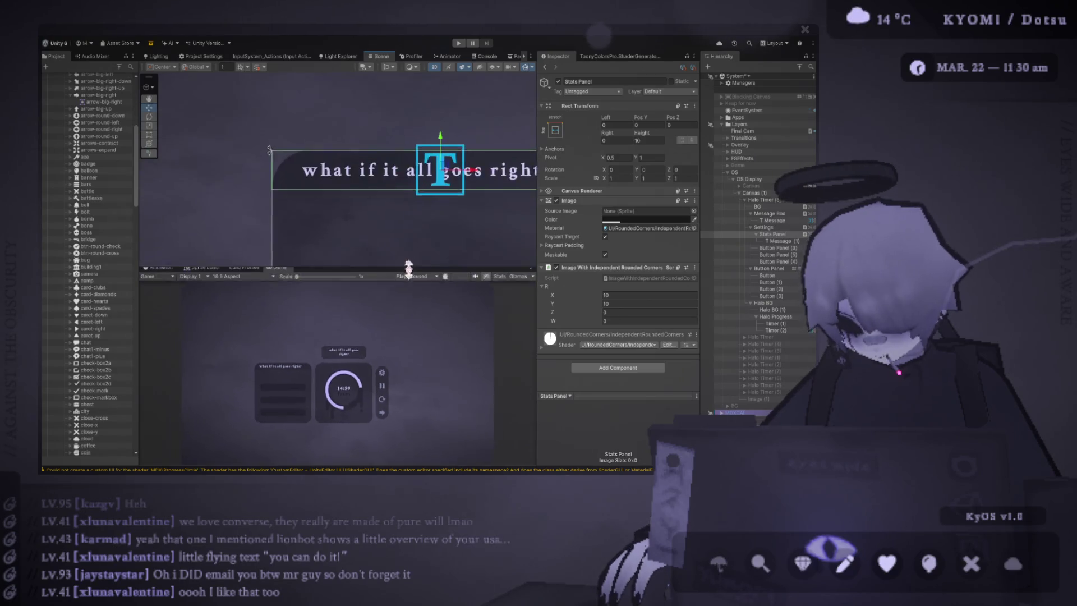
{"action": "type", "text": "20"}
{"action": "key", "text": "Return"}
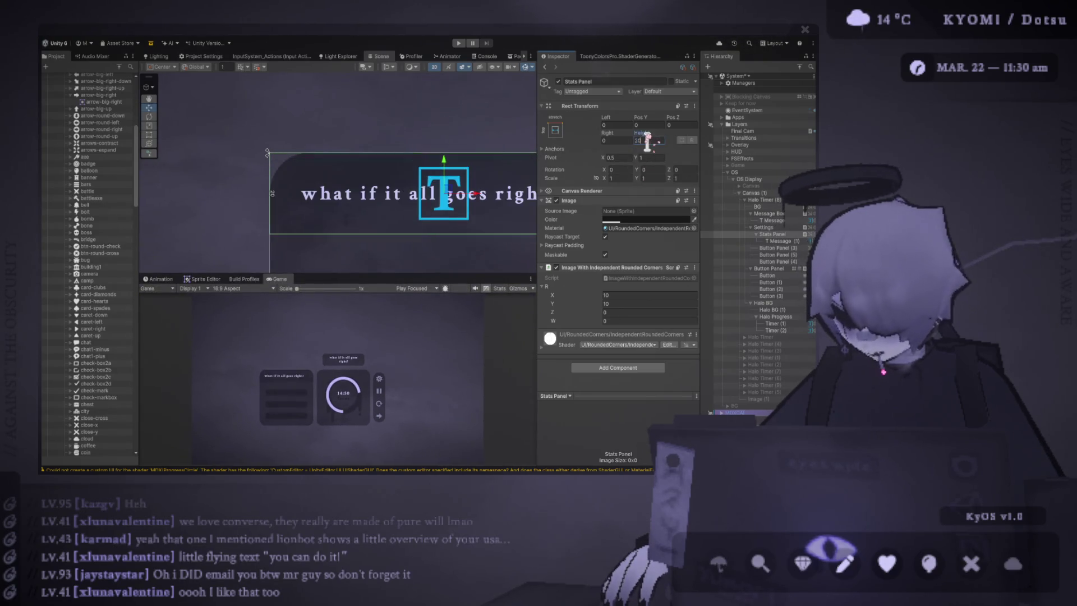
{"action": "key", "text": "f"}
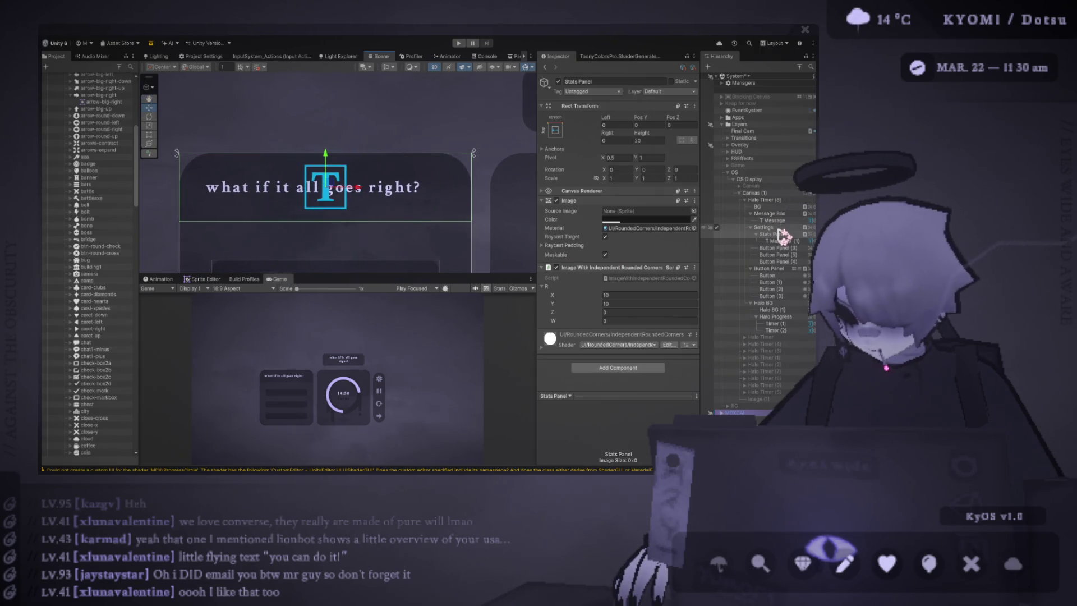
{"action": "left_click", "coordinate": [651, 141]}
{"action": "type", "text": "15"}
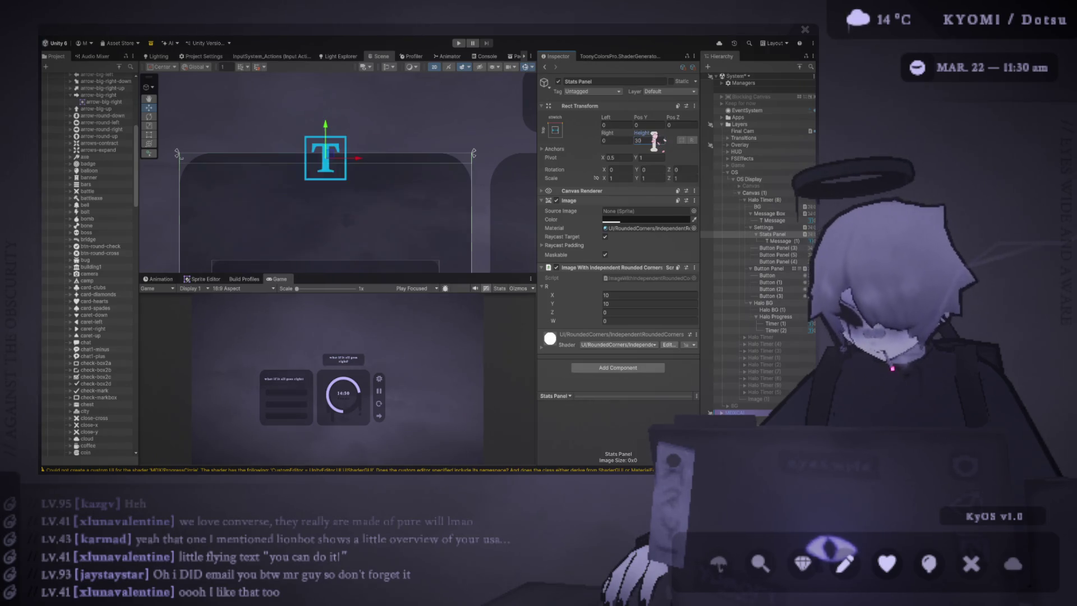
{"action": "key", "text": "BackSpace"}
{"action": "type", "text": "2"}
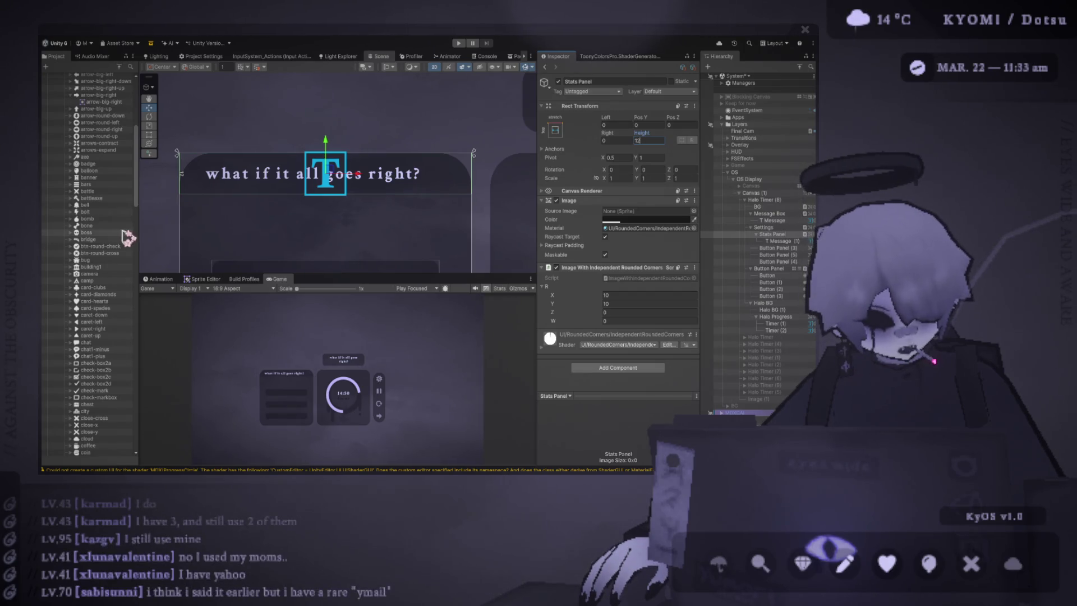
Step: Commit the Stats Panel height of 12 and select the T Message (1) label
{"action": "key", "text": "Return"}
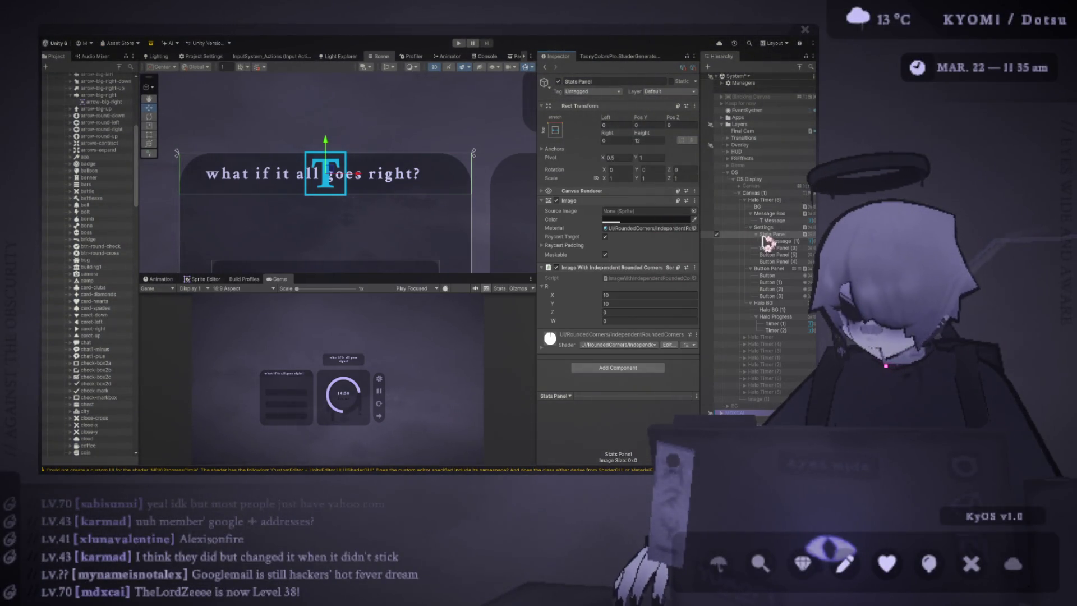
{"action": "left_click", "coordinate": [788, 243]}
Step: Change the header label's text to 'Lv. 17'
{"action": "left_click", "coordinate": [630, 239]}
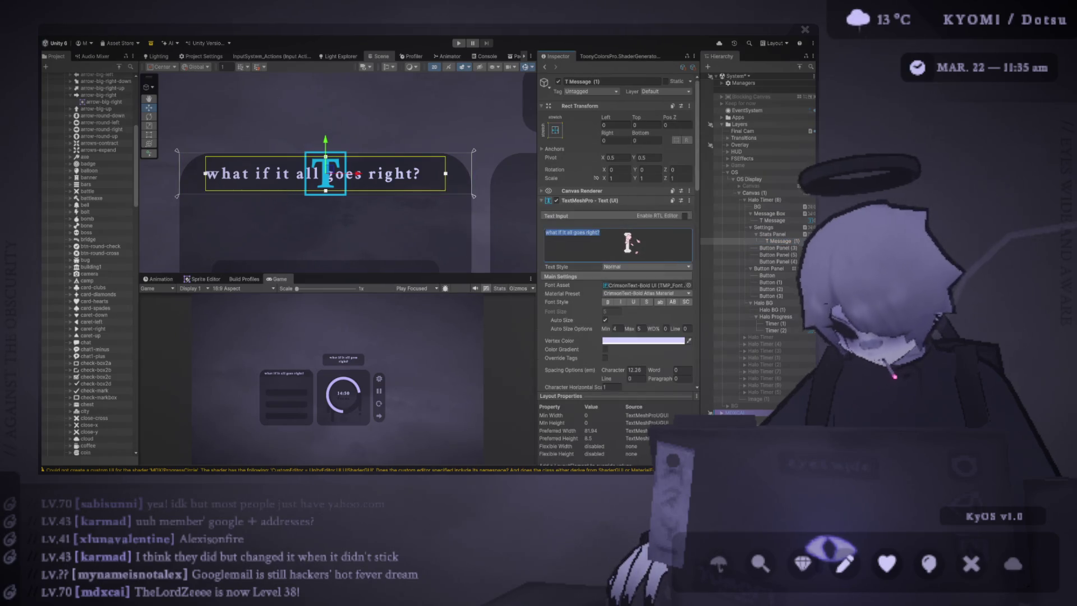
{"action": "type", "text": "Lv."}
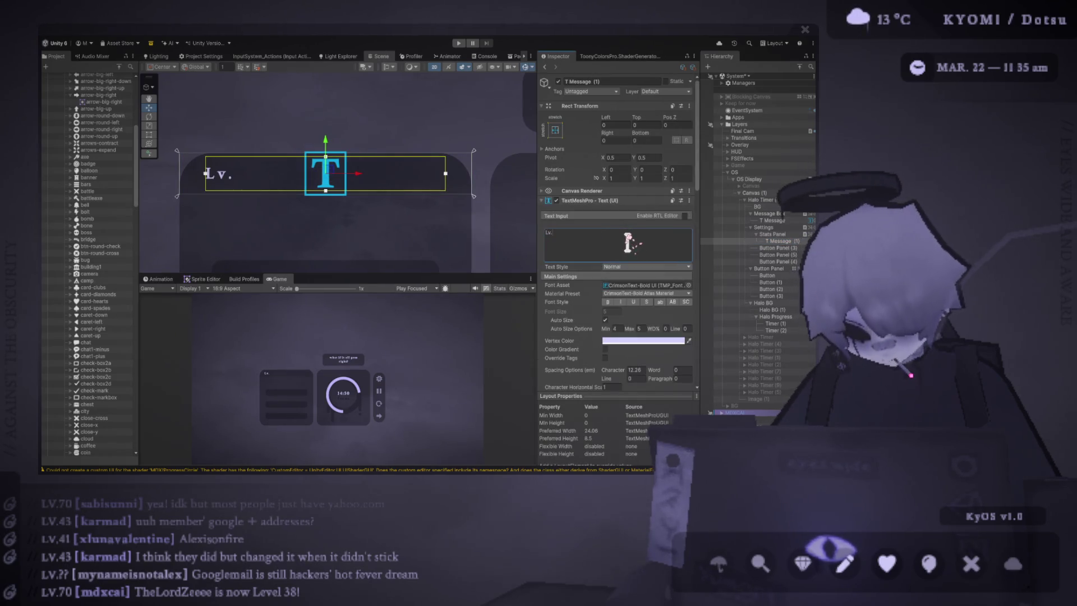
{"action": "type", "text": " 16"}
{"action": "key", "text": "BackSpace"}
{"action": "type", "text": "7"}
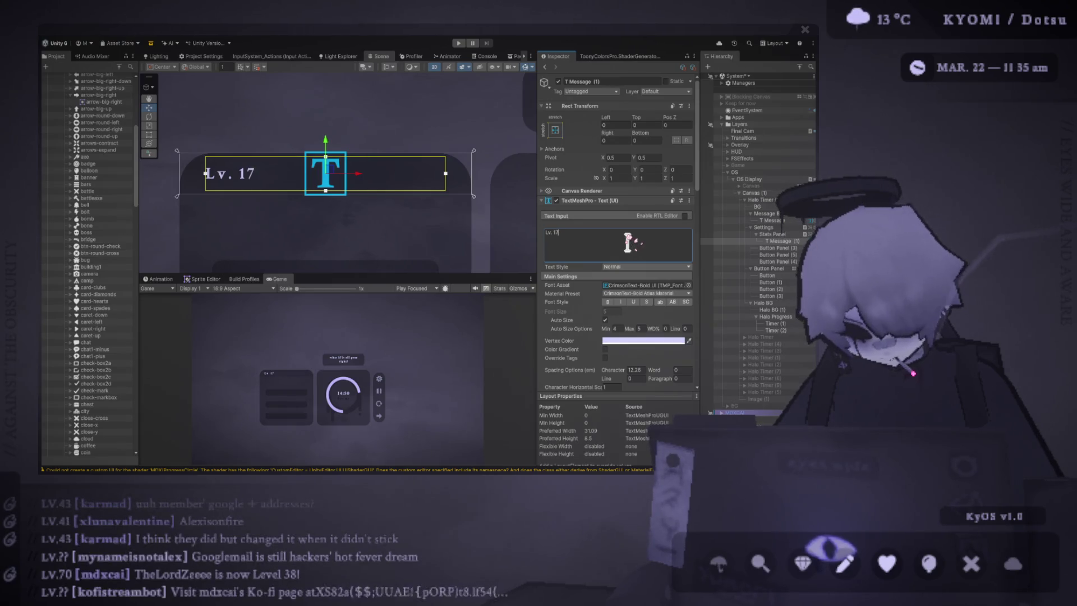
Step: Narrow the label's box to the header's left part with the Rect tool
{"action": "scroll", "coordinate": [488, 187], "scroll_direction": "down", "scroll_amount": 1}
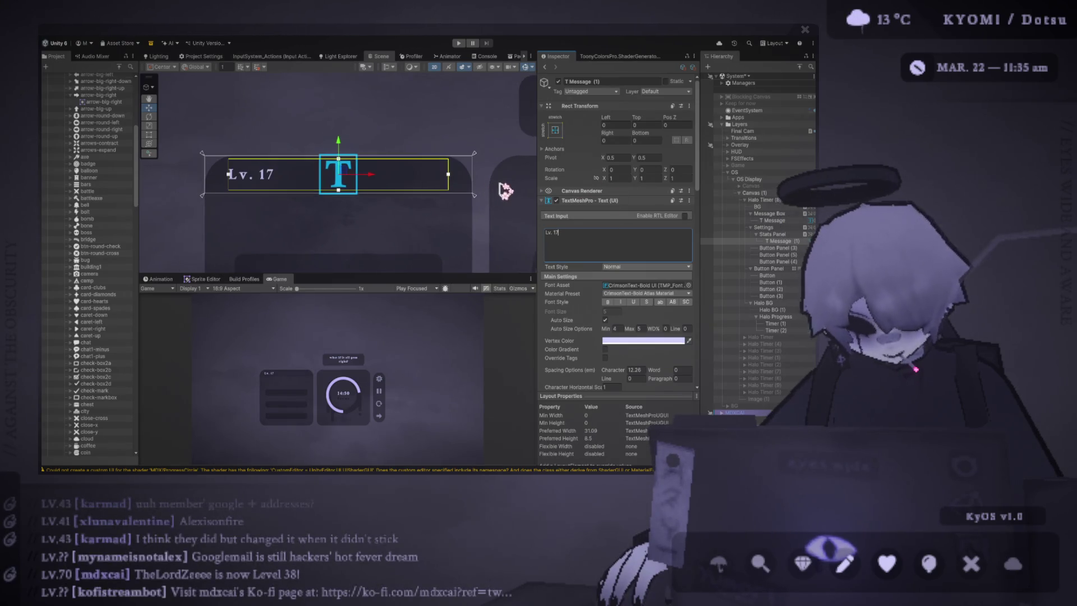
{"action": "left_click", "coordinate": [149, 135]}
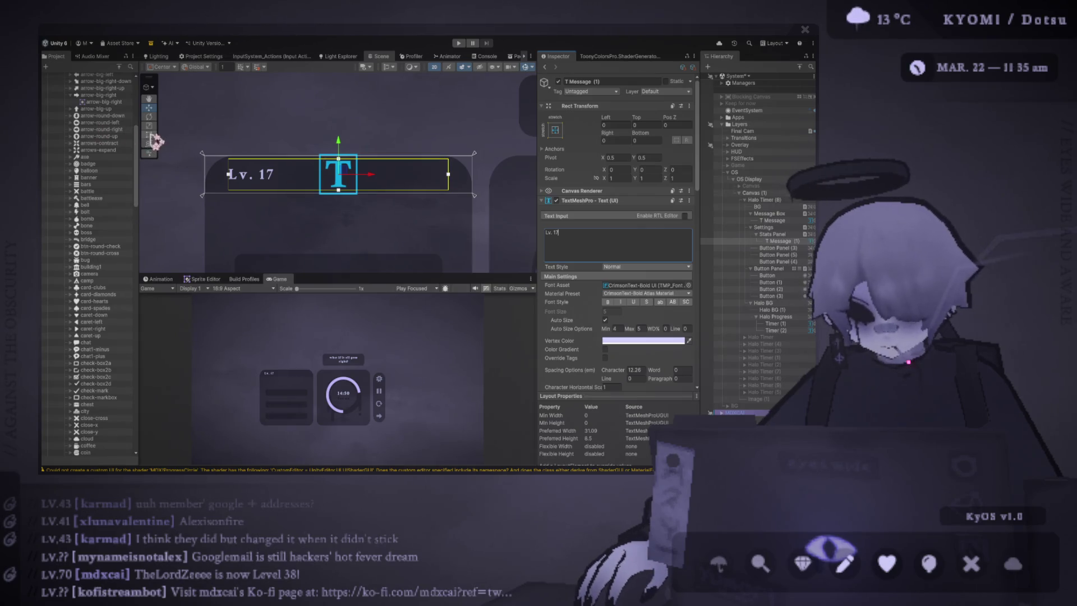
{"action": "left_click_drag", "start_coordinate": [470, 174], "coordinate": [313, 179]}
{"action": "left_click_drag", "start_coordinate": [372, 283], "coordinate": [370, 242]}
{"action": "left_click", "coordinate": [625, 141]}
{"action": "type", "text": "50"}
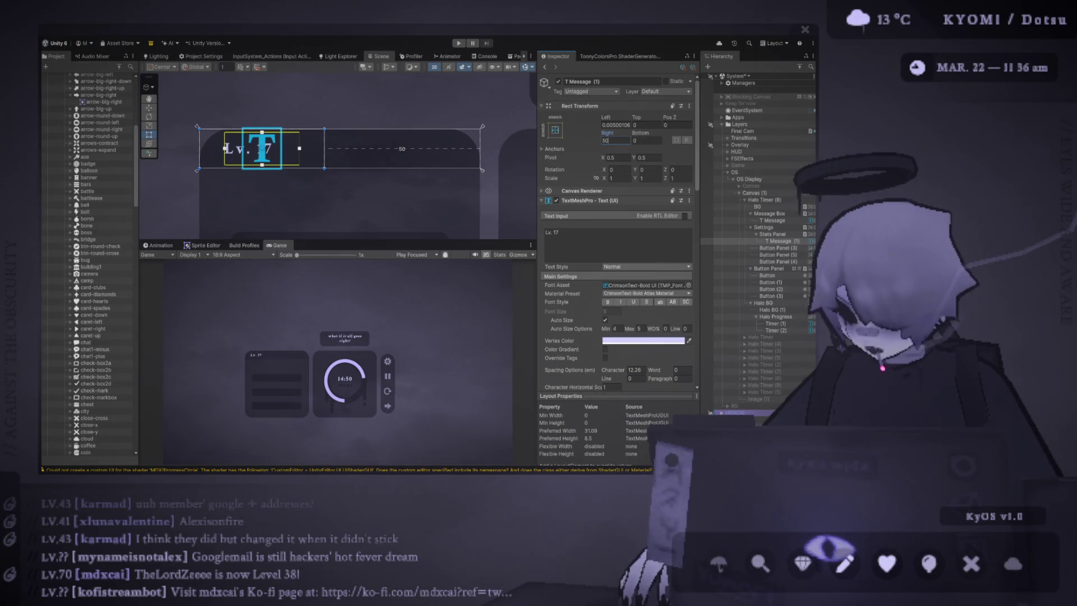
{"action": "type", "text": "10"}
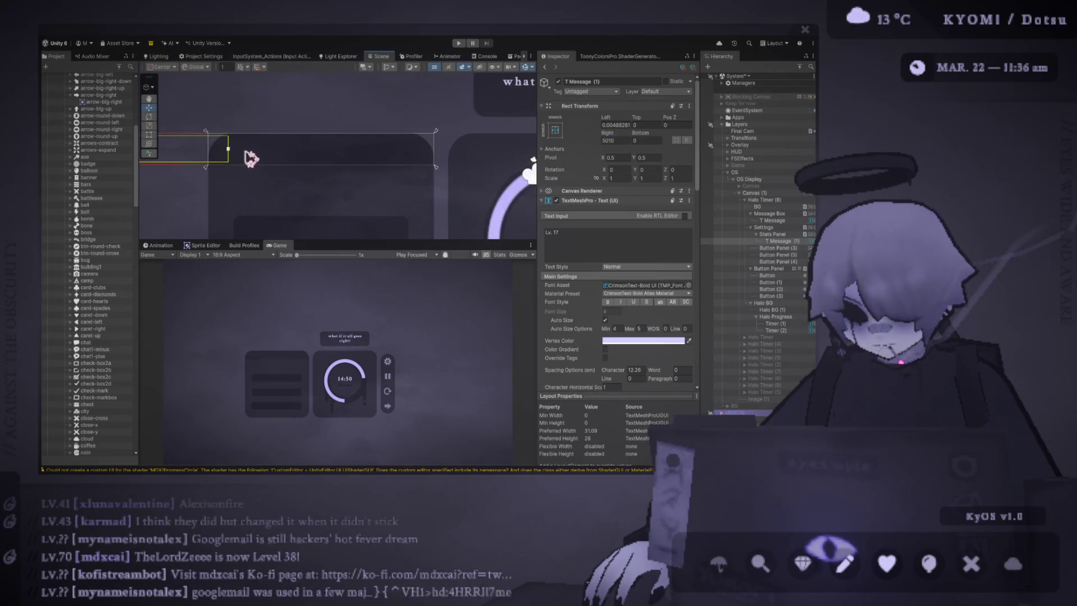
{"action": "left_click_drag", "start_coordinate": [251, 154], "coordinate": [353, 163]}
{"action": "scroll", "coordinate": [353, 163], "scroll_direction": "down", "scroll_amount": 1}
{"action": "scroll", "coordinate": [595, 146], "scroll_direction": "down", "scroll_amount": 4}
{"action": "scroll", "coordinate": [592, 163], "scroll_direction": "up", "scroll_amount": 3}
{"action": "scroll", "coordinate": [592, 163], "scroll_direction": "up", "scroll_amount": 1}
{"action": "key", "text": "ctrl+z"}
Step: Duplicate the Lv. 17 label and move the copy to the right
{"action": "left_click", "coordinate": [785, 242]}
{"action": "key", "text": "ctrl+d"}
{"action": "scroll", "coordinate": [384, 160], "scroll_direction": "up", "scroll_amount": 1}
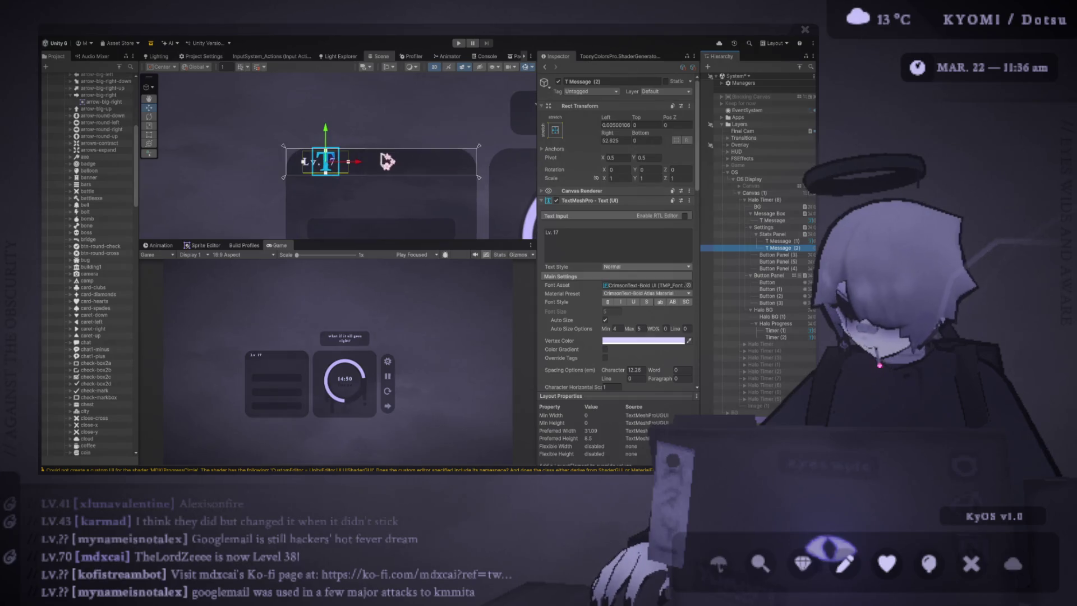
{"action": "mouse_move", "coordinate": [364, 168]}
{"action": "left_mouse_down"}
{"action": "mouse_move", "coordinate": [452, 178]}
{"action": "mouse_move", "coordinate": [404, 168]}
{"action": "mouse_move", "coordinate": [415, 169]}
{"action": "left_mouse_up"}
{"action": "scroll", "coordinate": [446, 178], "scroll_direction": "up", "scroll_amount": 2}
{"action": "mouse_move", "coordinate": [145, 136]}
{"action": "left_mouse_down"}
{"action": "mouse_move", "coordinate": [169, 138]}
{"action": "mouse_move", "coordinate": [137, 138]}
{"action": "left_mouse_up"}
Step: Resize the copy with the Rect tool to span the header's right portion
{"action": "left_click", "coordinate": [149, 134]}
{"action": "left_click_drag", "start_coordinate": [309, 168], "coordinate": [415, 166]}
{"action": "left_click_drag", "start_coordinate": [220, 161], "coordinate": [335, 161]}
{"action": "left_click_drag", "start_coordinate": [418, 171], "coordinate": [472, 168]}
{"action": "scroll", "coordinate": [652, 236], "scroll_direction": "down", "scroll_amount": 5}
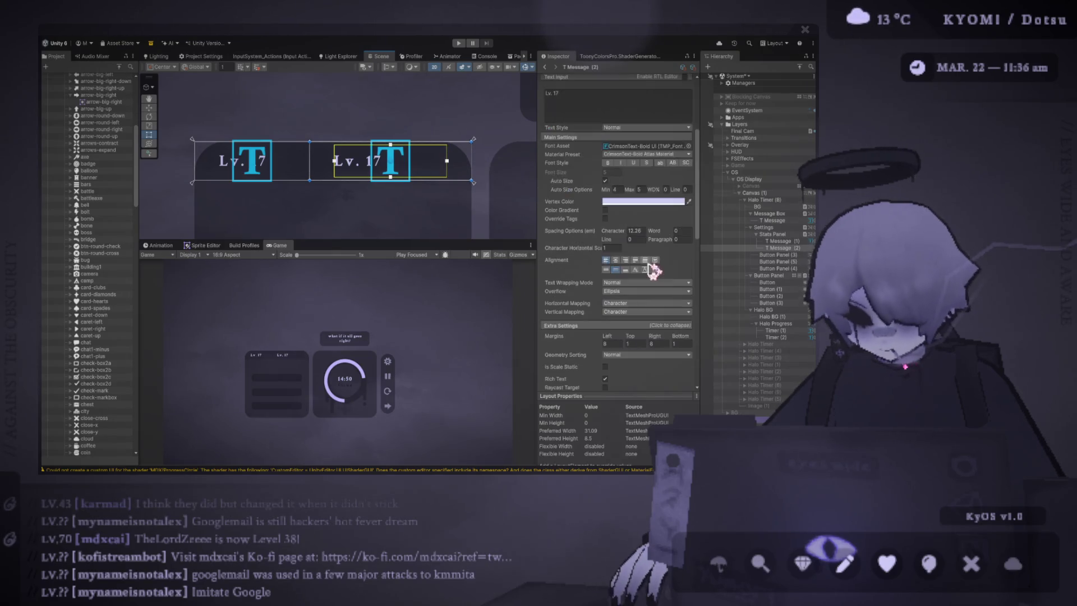
{"action": "scroll", "coordinate": [651, 238], "scroll_direction": "down", "scroll_amount": 2}
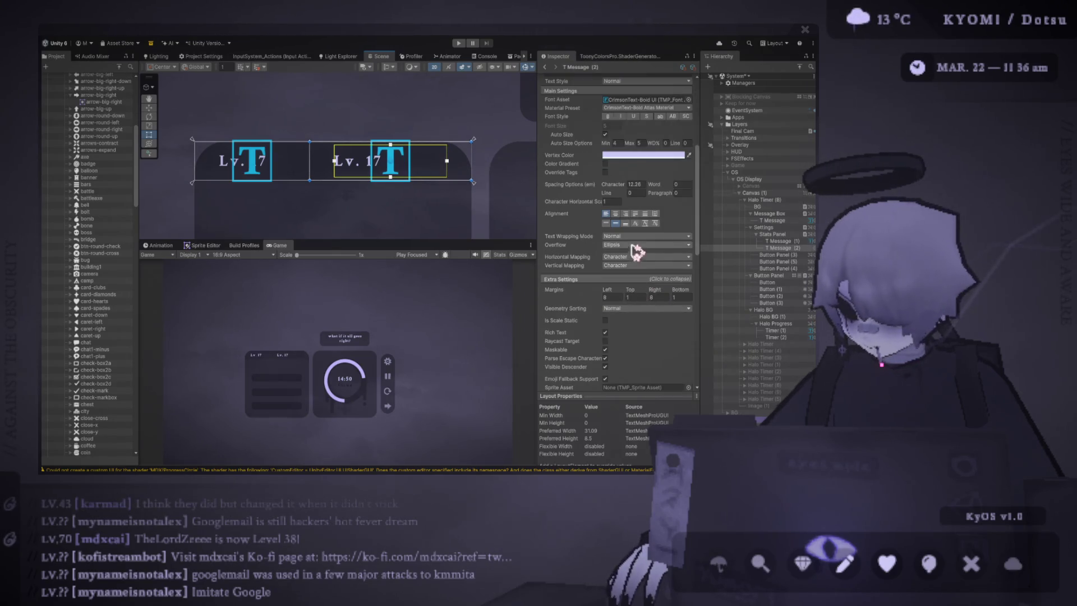
Step: Right-align the copy's text and replace it with 'F'
{"action": "left_click", "coordinate": [626, 214]}
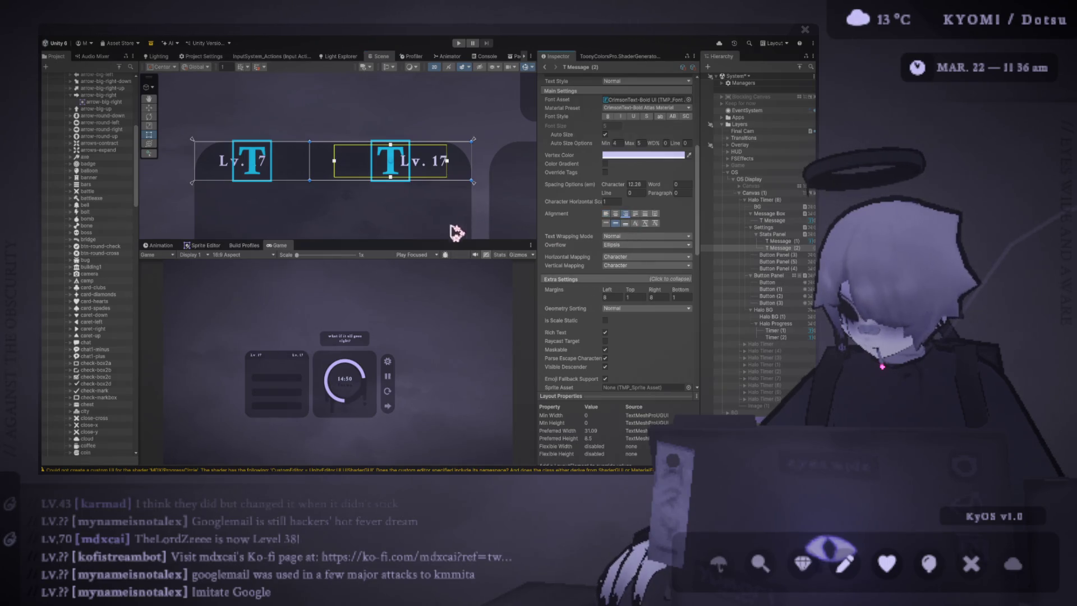
{"action": "scroll", "coordinate": [603, 226], "scroll_direction": "up", "scroll_amount": 4}
{"action": "left_click", "coordinate": [583, 147]}
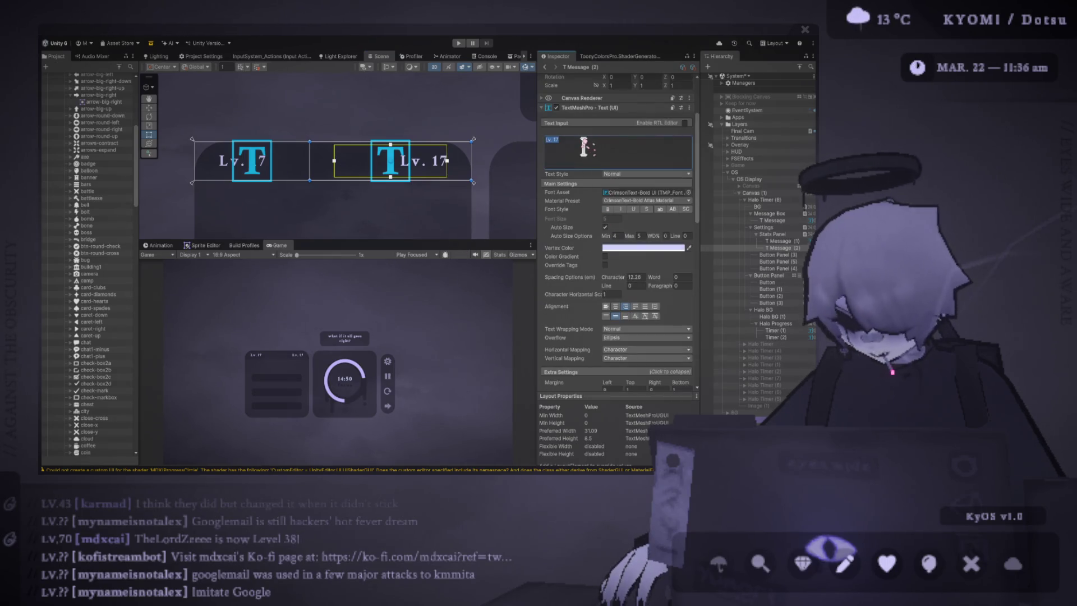
{"action": "key", "text": "ctrl+a"}
{"action": "type", "text": "F"}
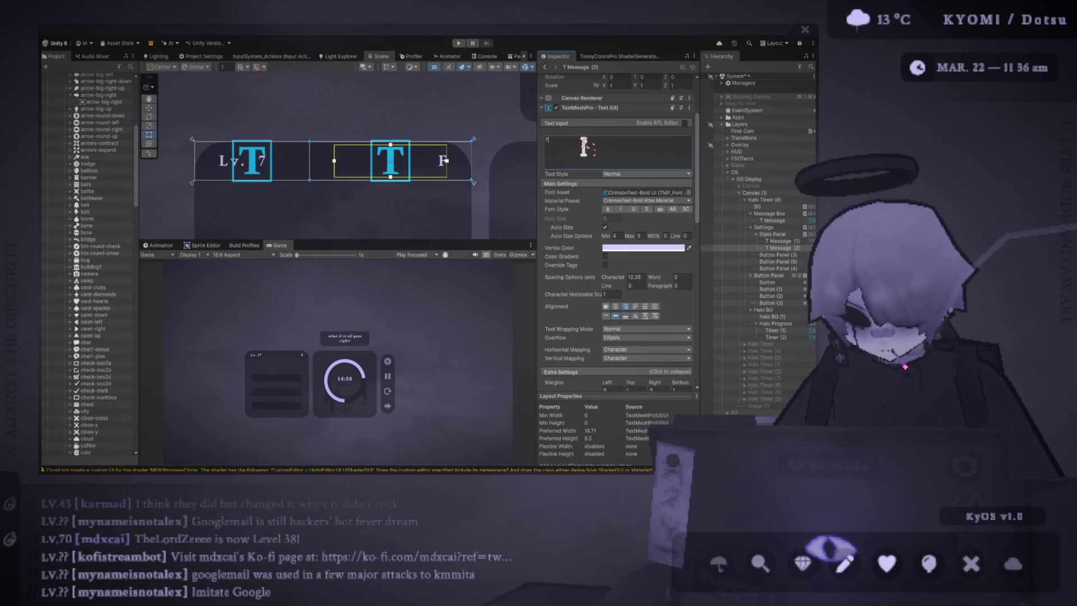
Step: Complete the right label's text so it reads 'F 100 R 30'
{"action": "type", "text": " 100"}
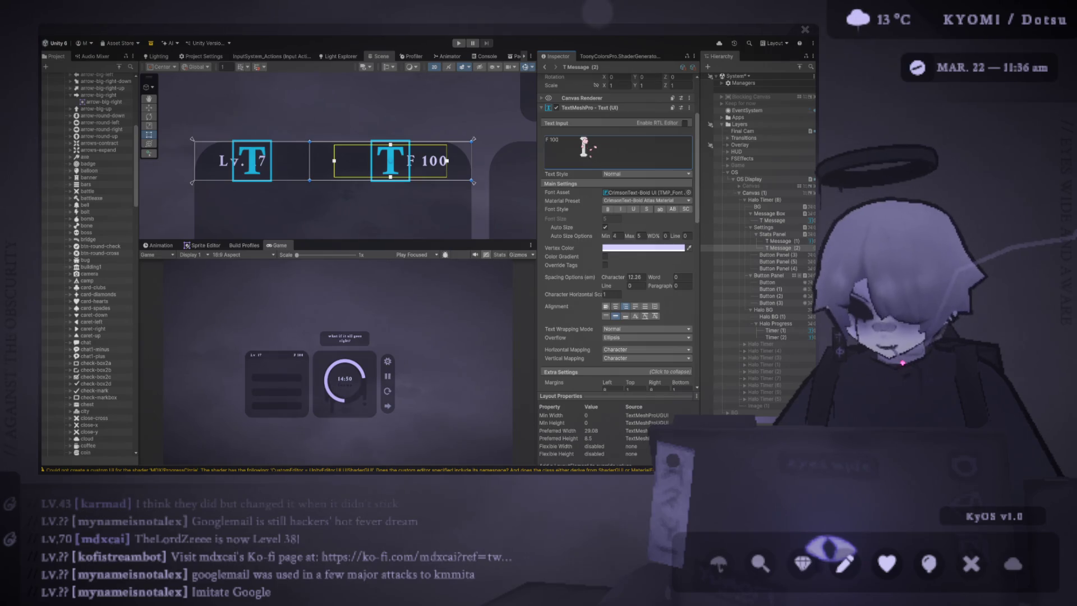
{"action": "type", "text": " R 9"}
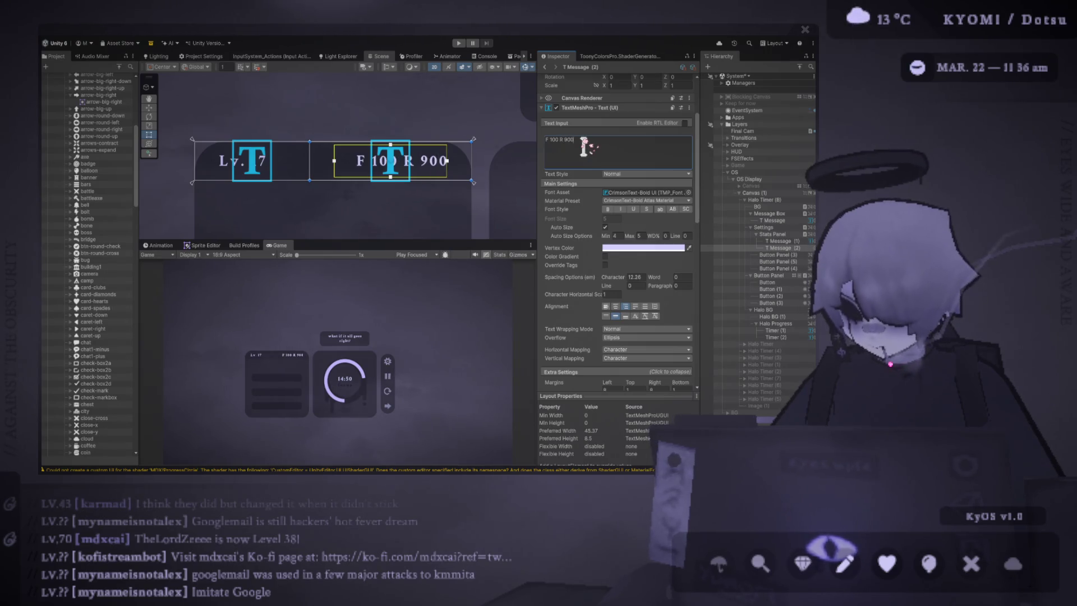
{"action": "key", "text": "BackSpace"}
{"action": "type", "text": "30"}
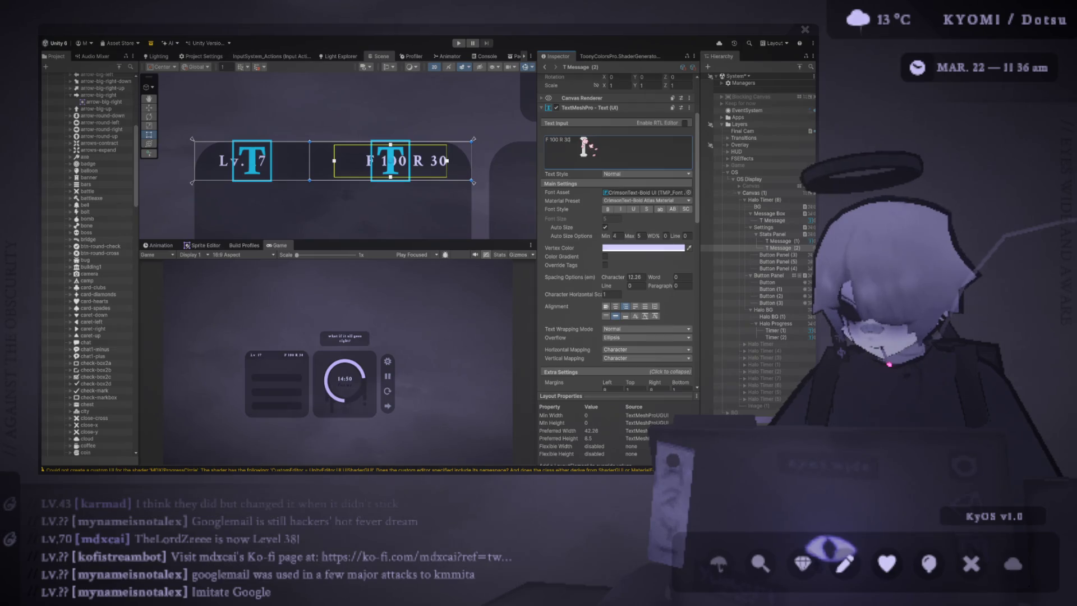
{"action": "mouse_move", "coordinate": [449, 241]}
{"action": "left_mouse_down"}
{"action": "mouse_move", "coordinate": [455, 118]}
{"action": "mouse_move", "coordinate": [455, 263]}
{"action": "left_mouse_up"}
{"action": "scroll", "coordinate": [427, 177], "scroll_direction": "up", "scroll_amount": 5}
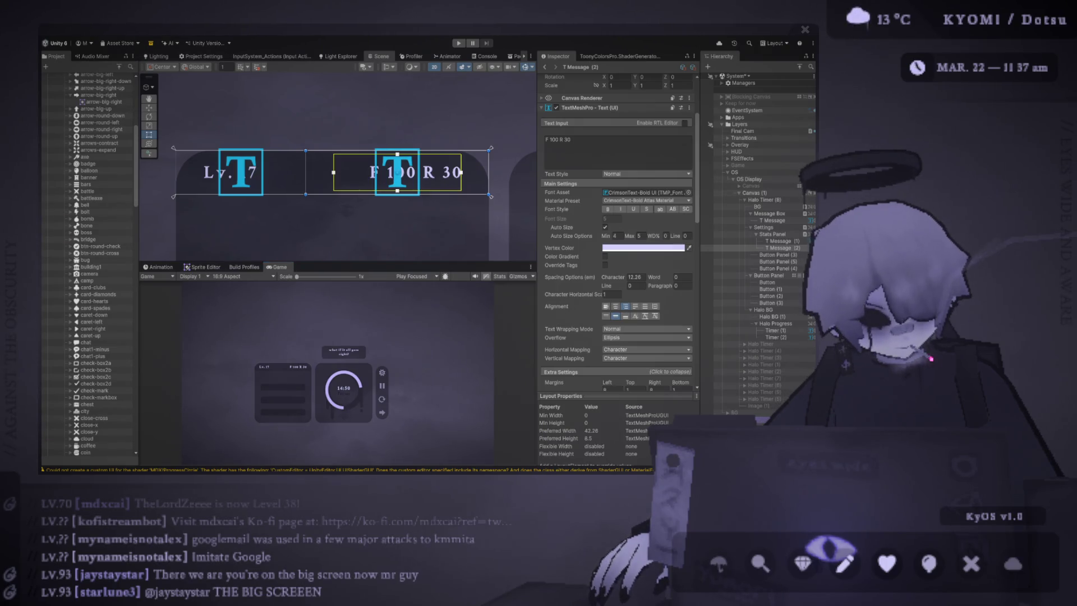
{"action": "left_click", "coordinate": [564, 139]}
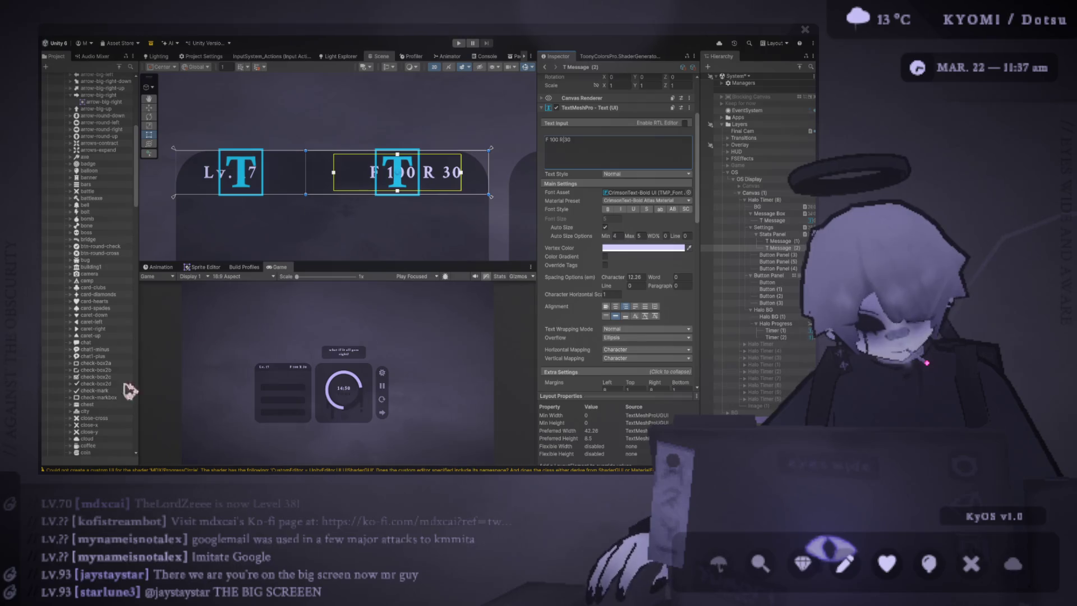
{"action": "left_click", "coordinate": [180, 343]}
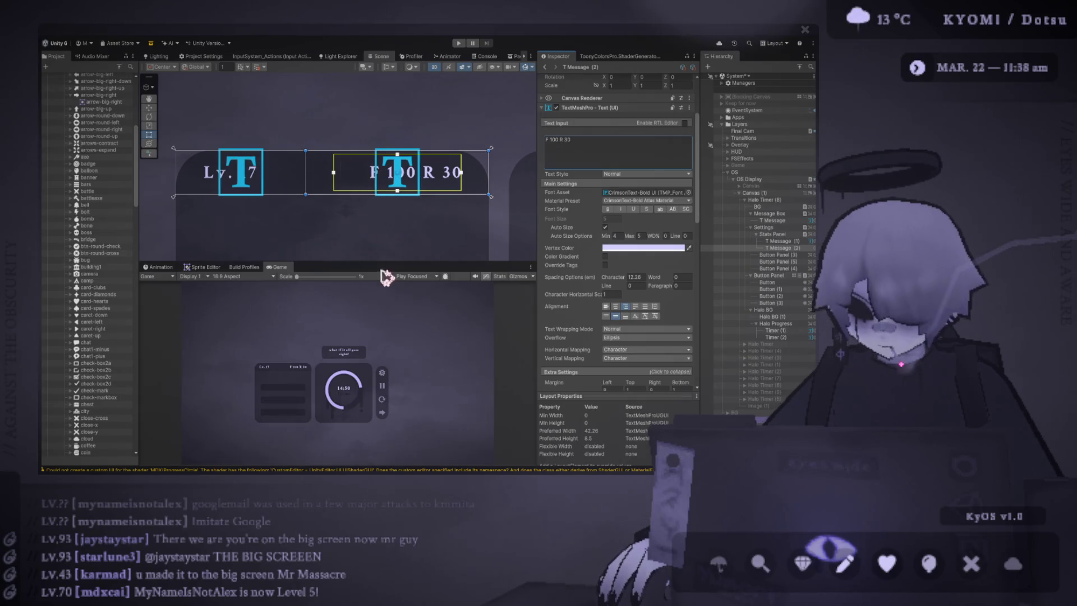
{"action": "left_click_drag", "start_coordinate": [378, 261], "coordinate": [386, 168]}
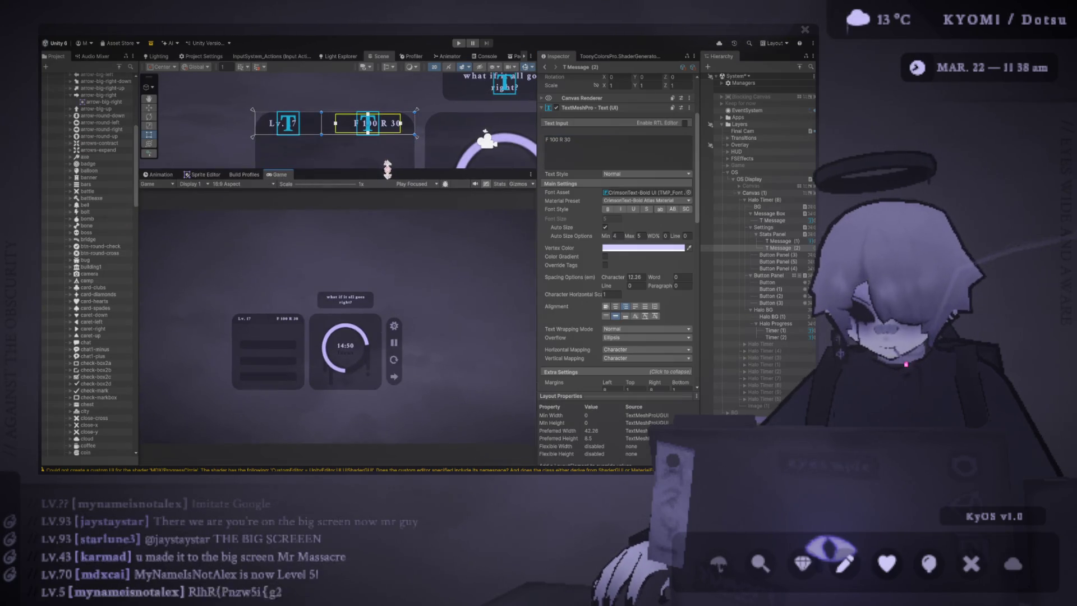
Step: Move the Scene/Game splitter to give the Game preview and the Scene view more room
{"action": "left_click_drag", "start_coordinate": [387, 168], "coordinate": [389, 169]}
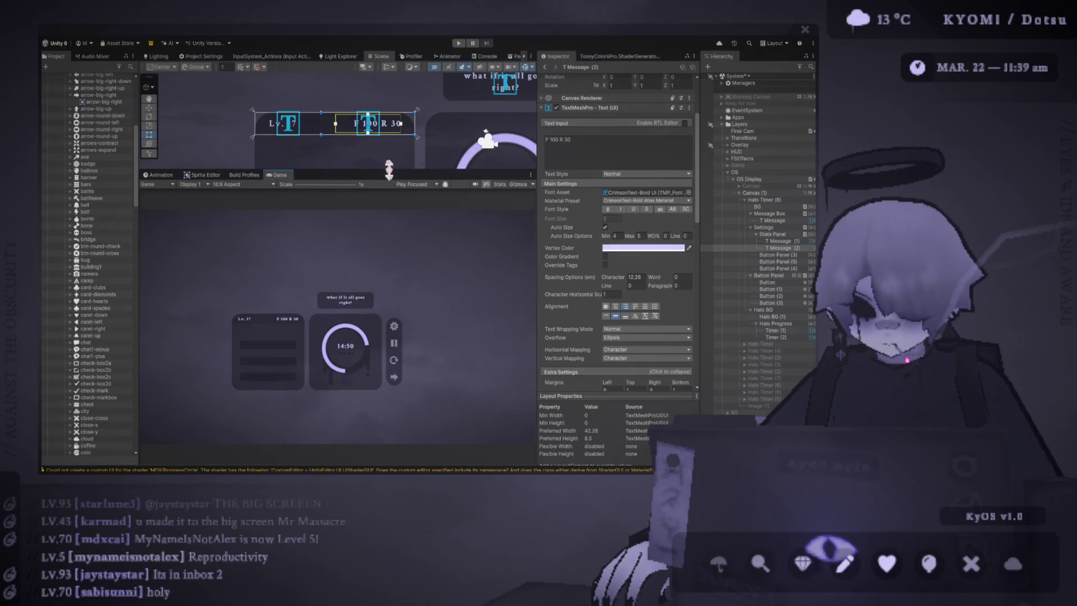
{"action": "left_click_drag", "start_coordinate": [388, 170], "coordinate": [372, 209]}
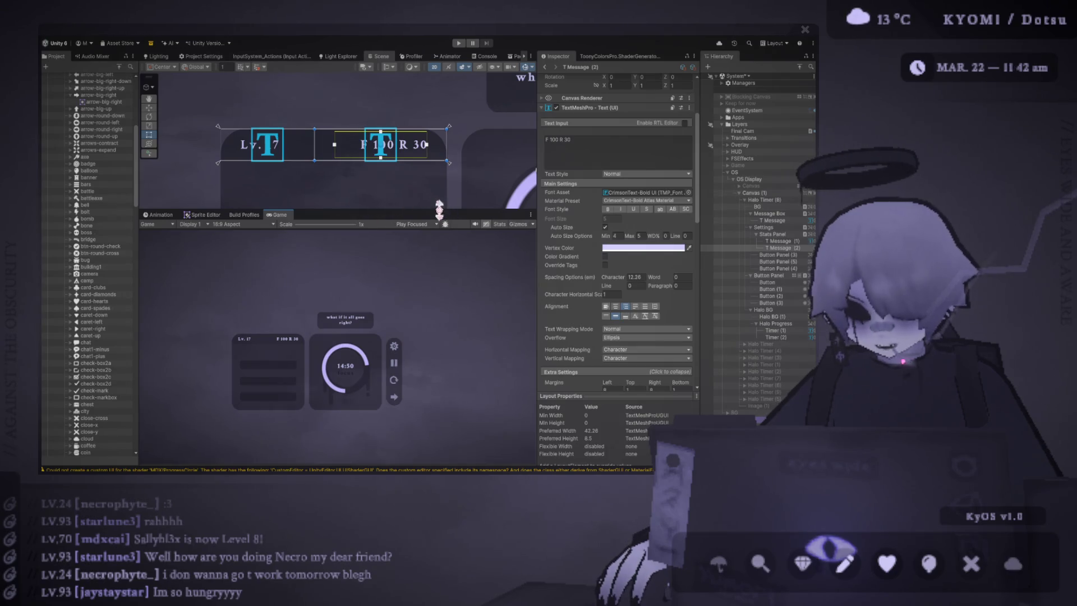
{"action": "left_click_drag", "start_coordinate": [438, 210], "coordinate": [440, 310]}
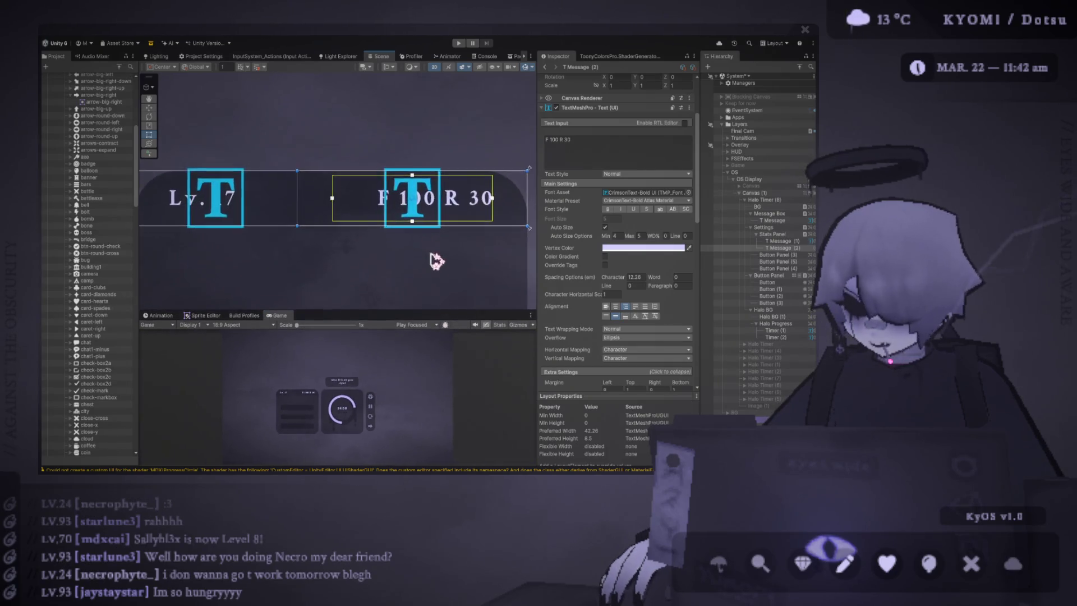
{"action": "left_click", "coordinate": [409, 193]}
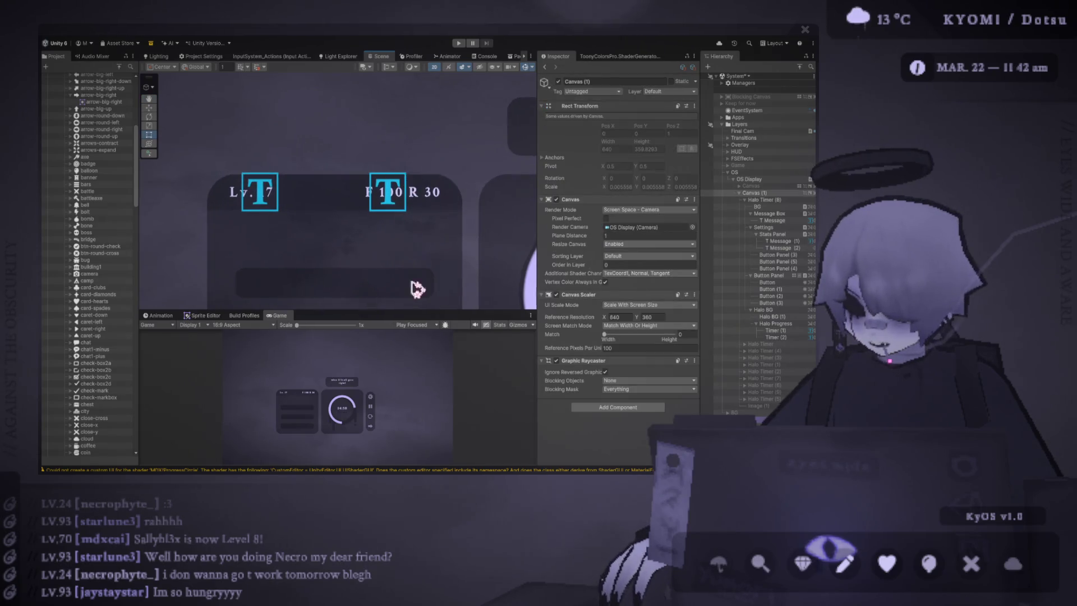
{"action": "left_click_drag", "start_coordinate": [418, 310], "coordinate": [450, 87]}
{"action": "scroll", "coordinate": [263, 259], "scroll_direction": "up", "scroll_amount": 5}
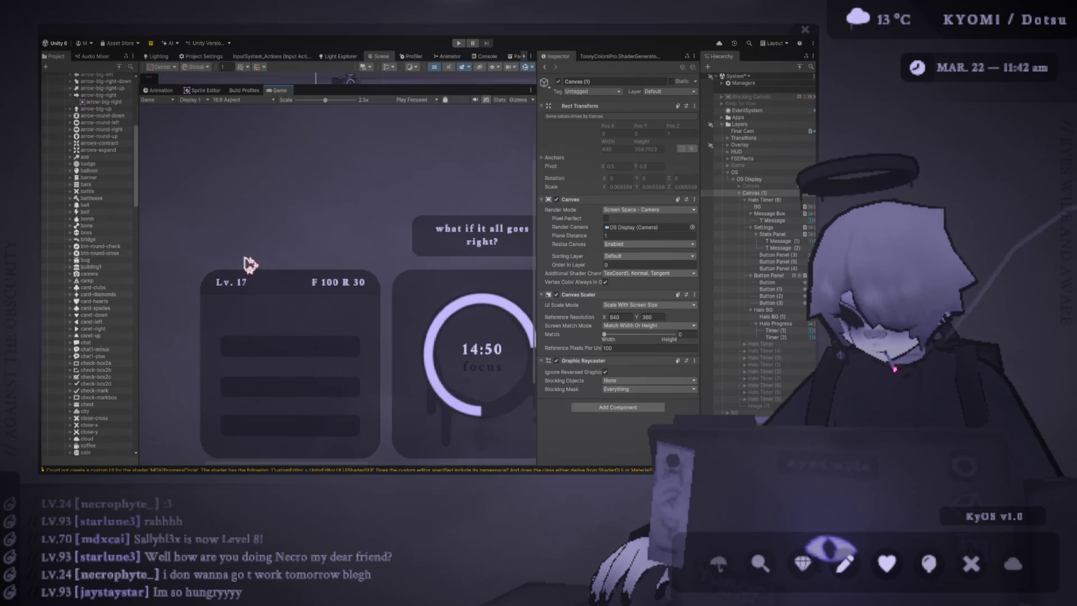
{"action": "scroll", "coordinate": [248, 265], "scroll_direction": "down", "scroll_amount": 5}
{"action": "left_click_drag", "start_coordinate": [398, 84], "coordinate": [398, 292]}
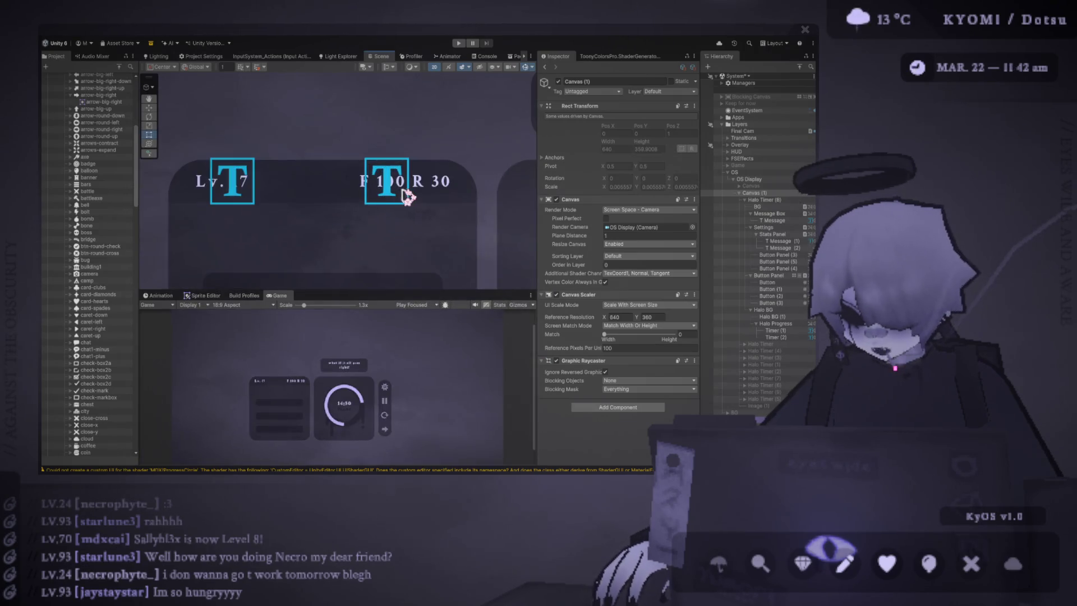
{"action": "left_click", "coordinate": [404, 193]}
{"action": "left_click", "coordinate": [598, 235]}
{"action": "key", "text": "BackSpace"}
{"action": "type", "text": "5"}
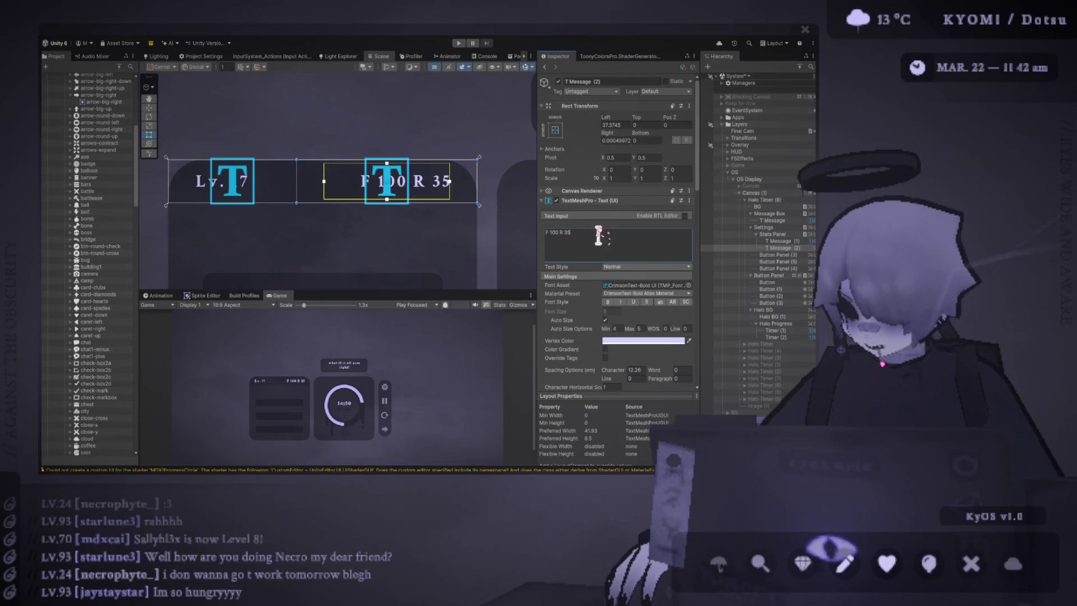
Step: Change the F value from 100 to 174 and frame the stats text in the Scene view
{"action": "left_click", "coordinate": [563, 233]}
{"action": "key", "text": "BackSpace"}
{"action": "key", "text": "BackSpace"}
{"action": "key", "text": "BackSpace"}
{"action": "key", "text": "BackSpace"}
{"action": "type", "text": "174"}
{"action": "mouse_move", "coordinate": [518, 290]}
{"action": "left_mouse_down"}
{"action": "mouse_move", "coordinate": [501, 129]}
{"action": "mouse_move", "coordinate": [502, 250]}
{"action": "left_mouse_up"}
{"action": "key", "text": "f"}
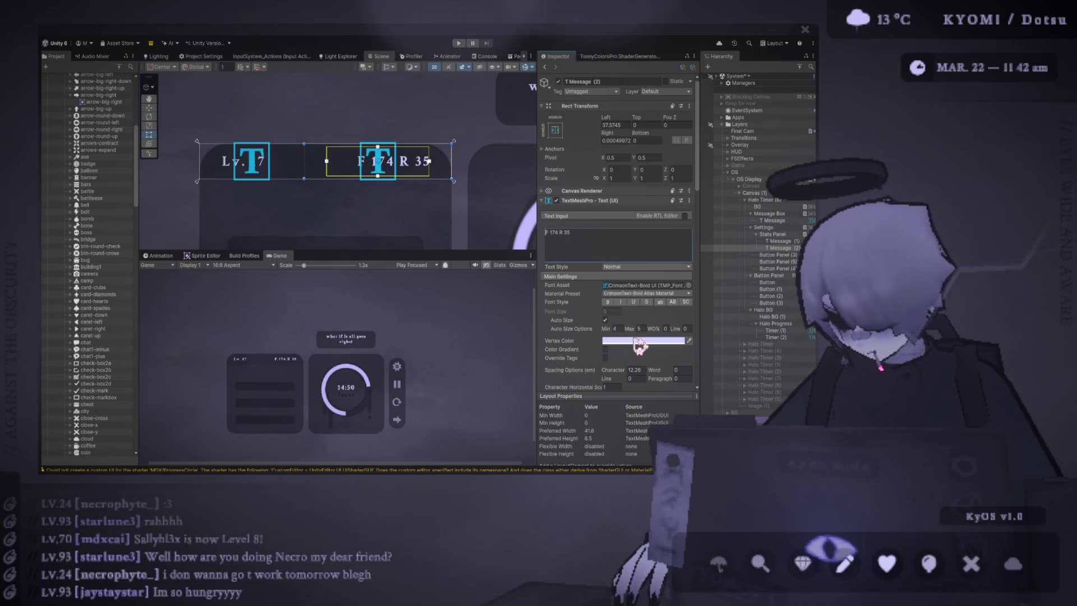
{"action": "scroll", "coordinate": [437, 222], "scroll_direction": "down", "scroll_amount": 5}
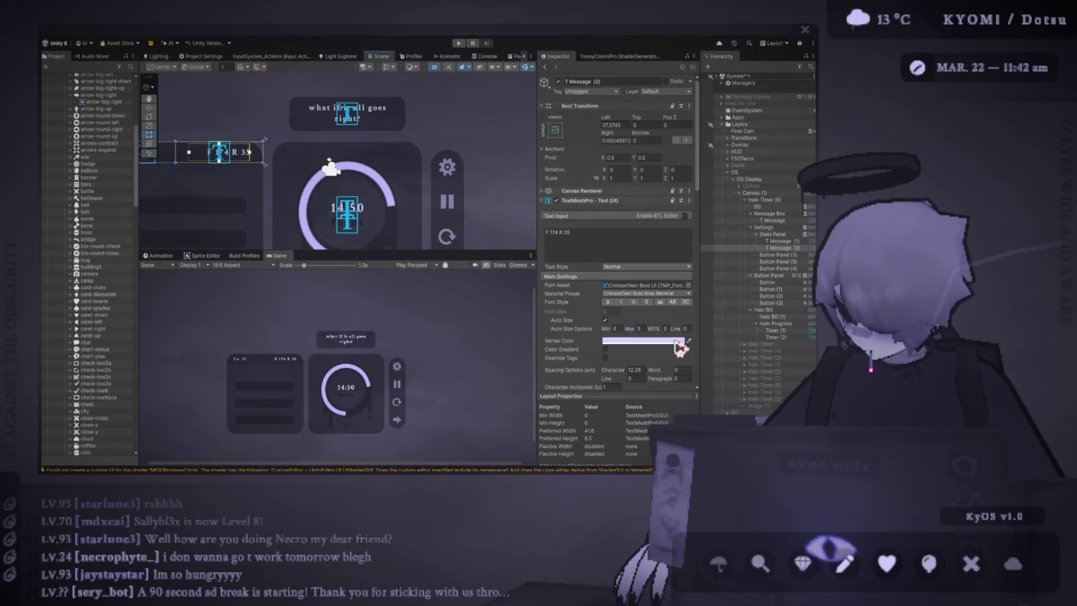
Step: Sample a darker purple text colour from the scene and remove the leading F from the stats text
{"action": "left_click", "coordinate": [689, 340]}
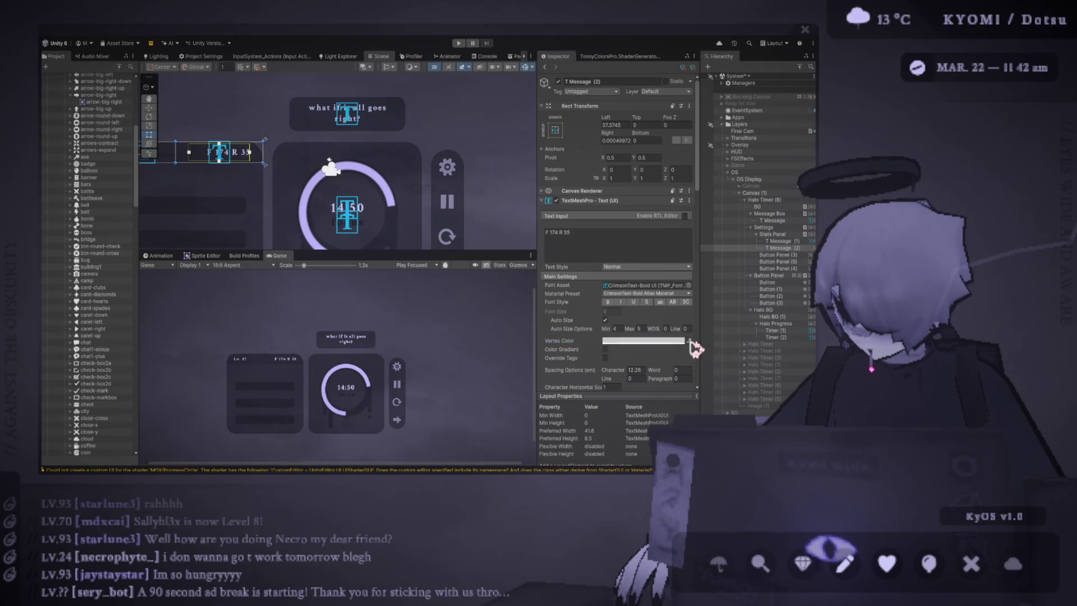
{"action": "left_click", "coordinate": [452, 205]}
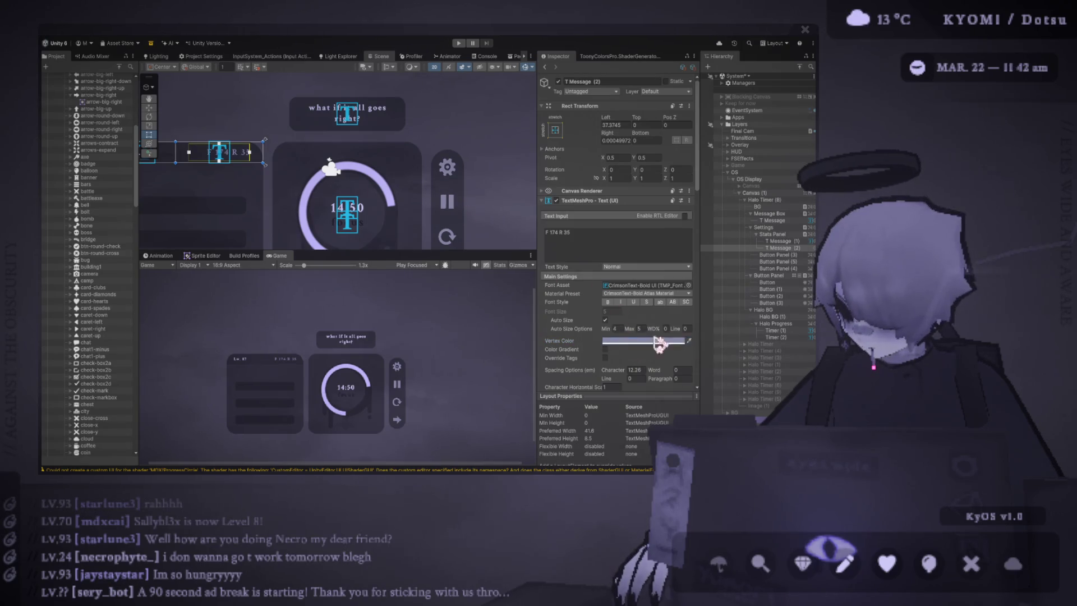
{"action": "left_click", "coordinate": [550, 231]}
{"action": "key", "text": "BackSpace"}
{"action": "key", "text": "BackSpace"}
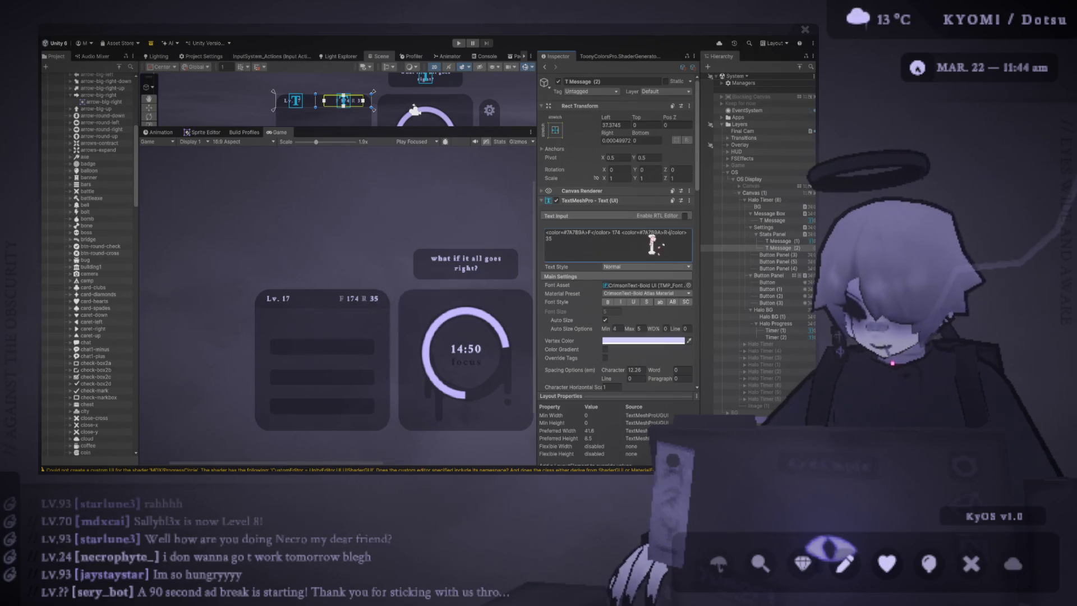
Step: Append 9999999 right after 174 in the stats text to test a long F value
{"action": "left_click", "coordinate": [622, 232]}
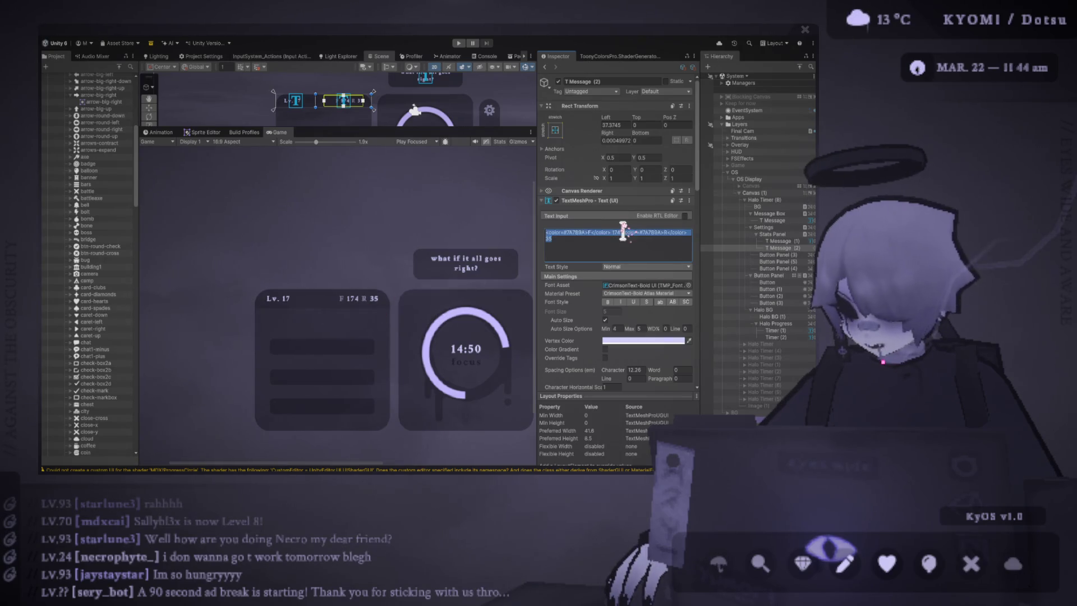
{"action": "left_click", "coordinate": [621, 232]}
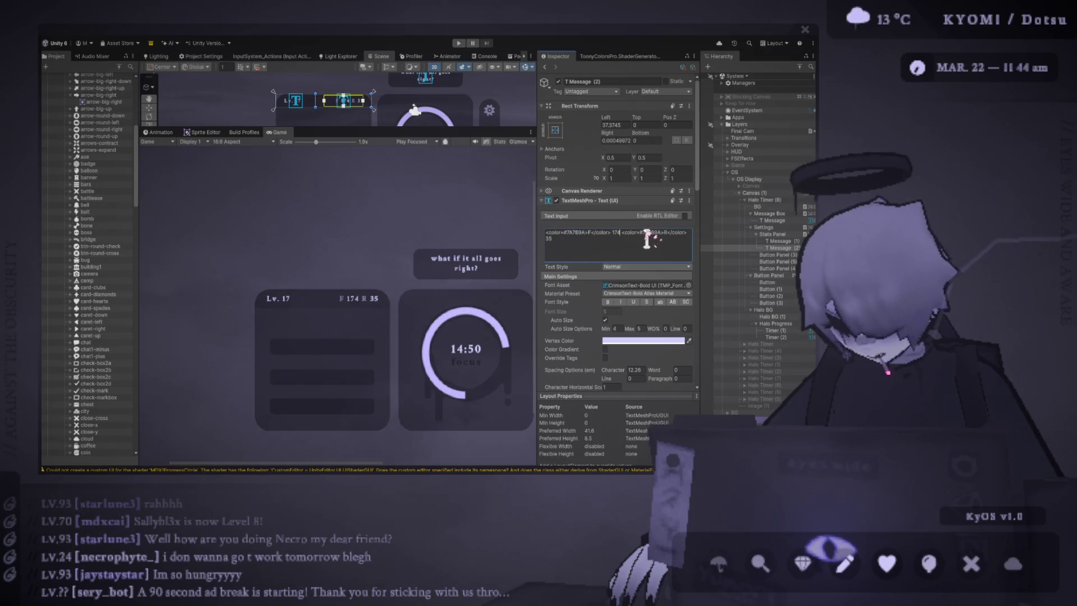
{"action": "type", "text": "999"}
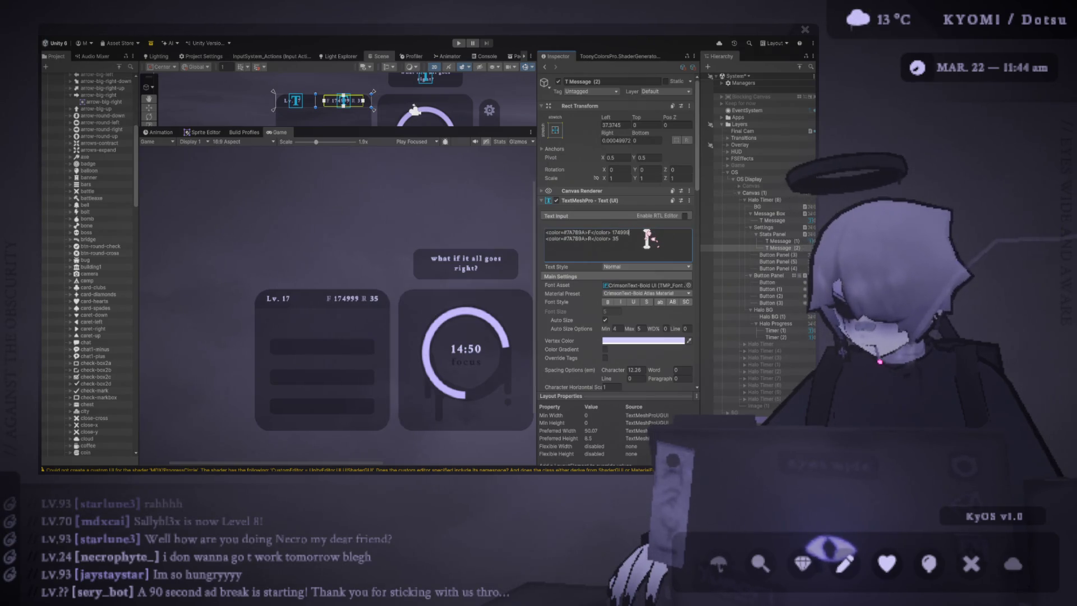
{"action": "type", "text": "9"}
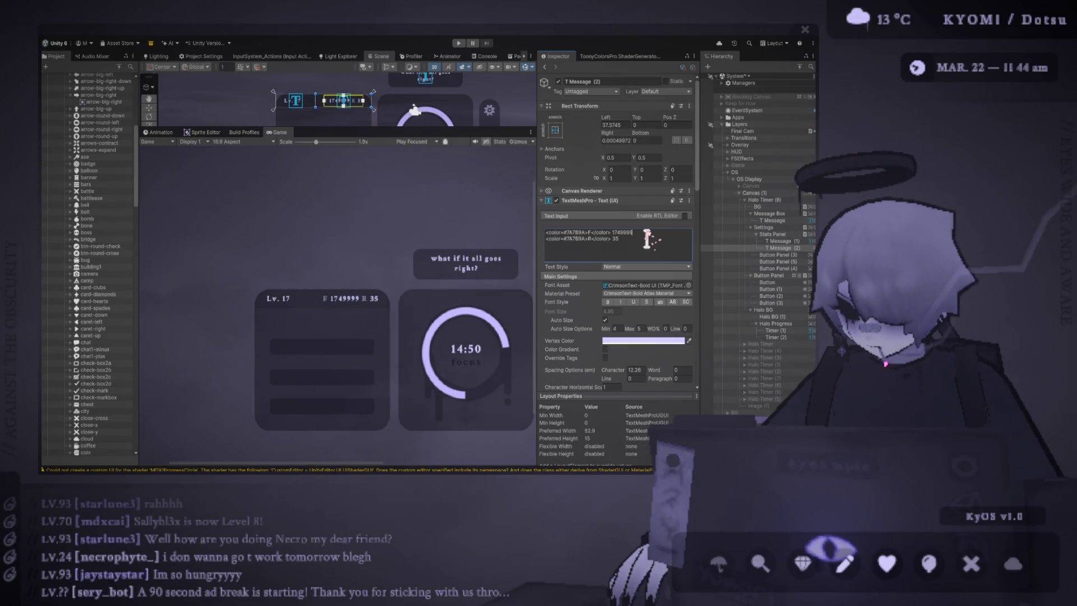
{"action": "type", "text": "9"}
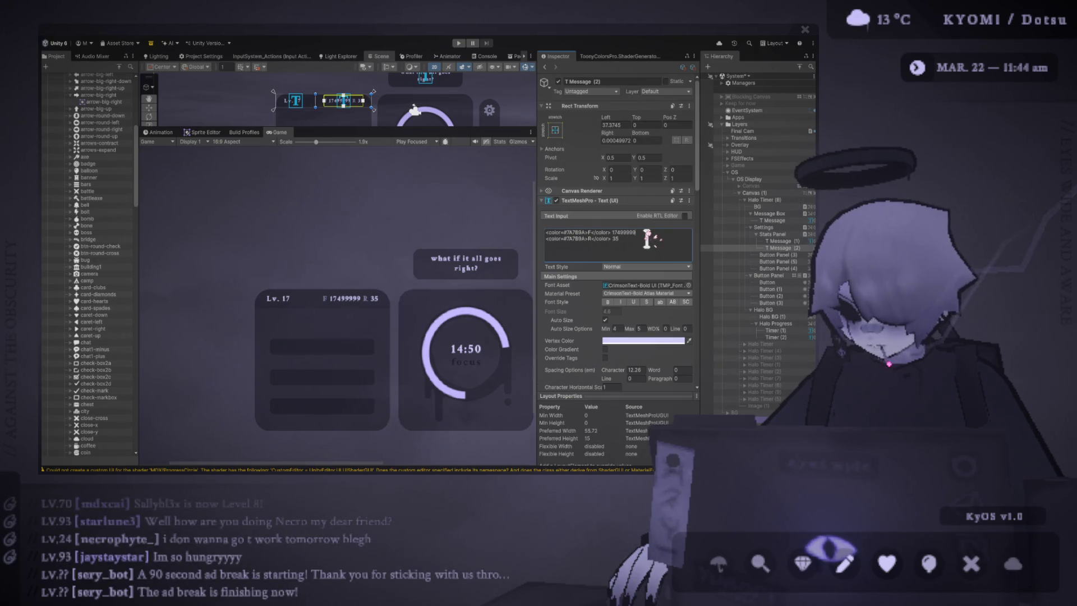
{"action": "type", "text": "9"}
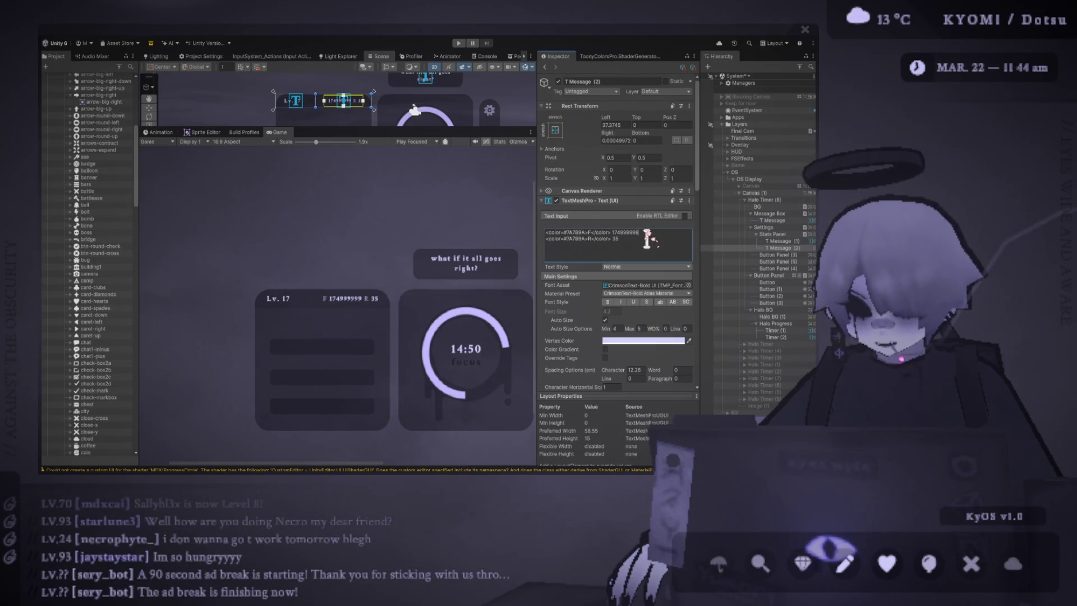
{"action": "type", "text": "9"}
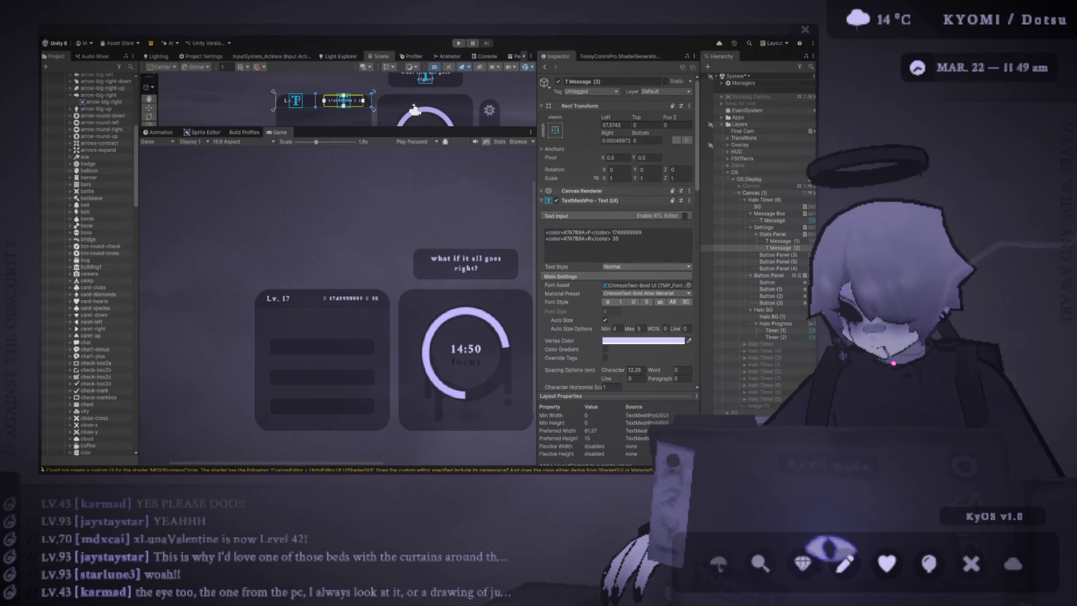
Step: Review the stats markup, raise the Game view scale to 2x, and frame the stats text in the Scene
{"action": "left_click", "coordinate": [618, 244]}
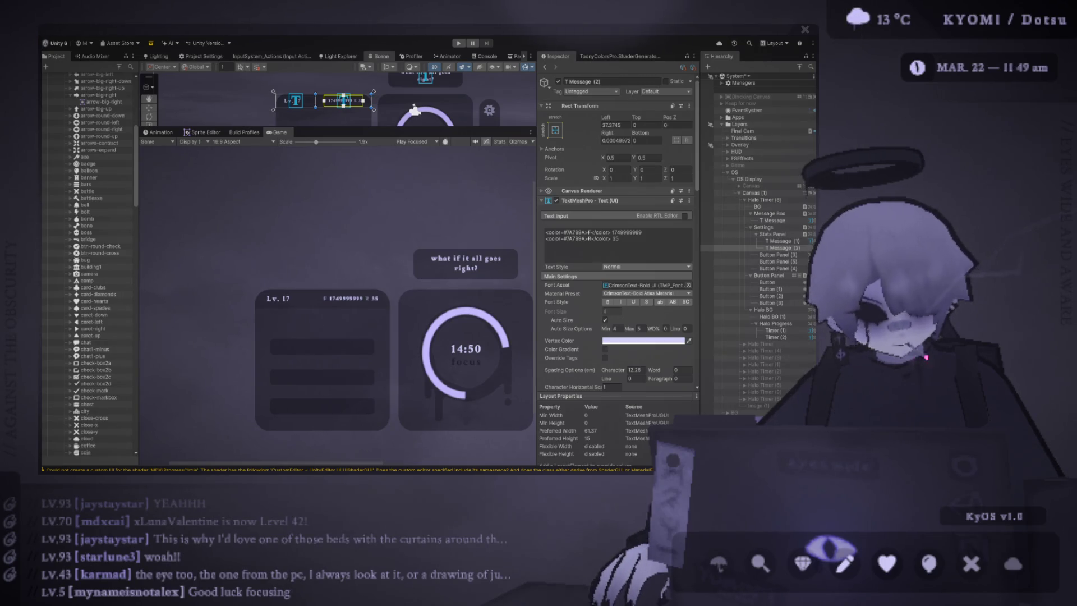
{"action": "left_click", "coordinate": [618, 247]}
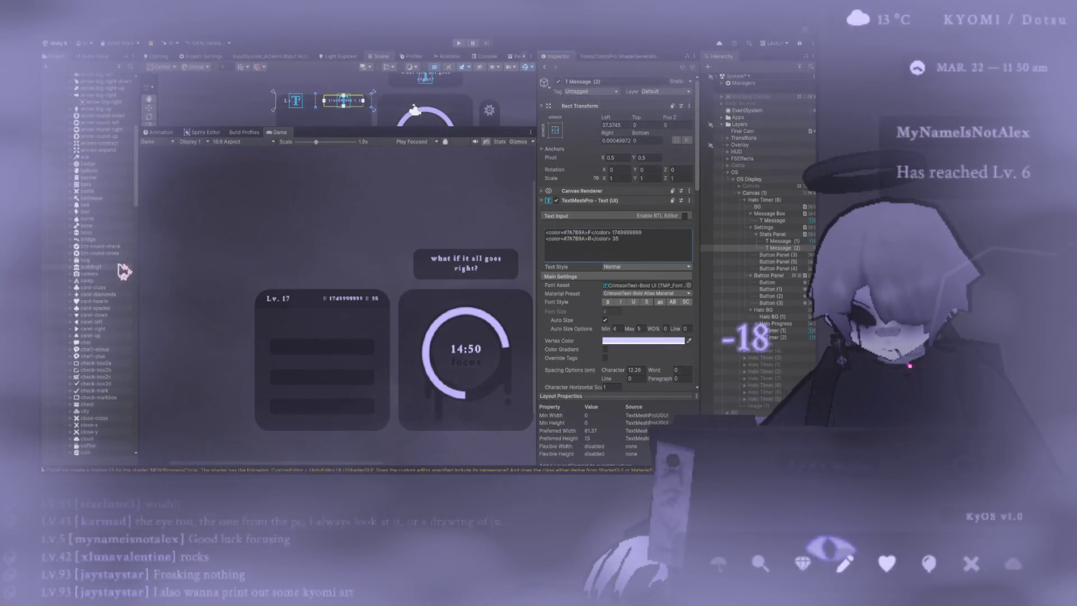
{"action": "scroll", "coordinate": [123, 268], "scroll_direction": "down", "scroll_amount": 2}
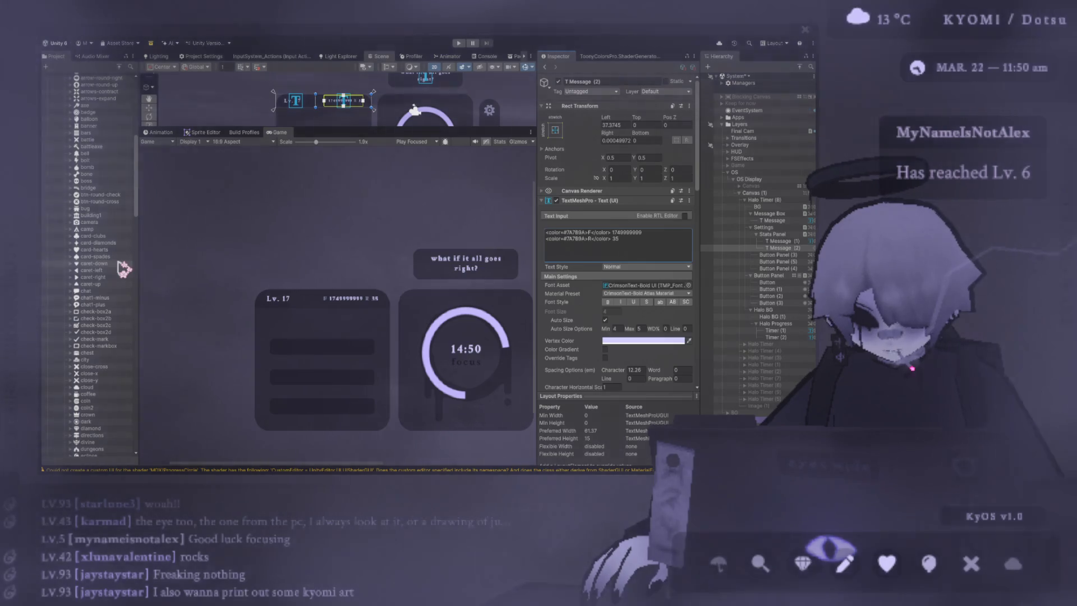
{"action": "scroll", "coordinate": [123, 268], "scroll_direction": "up", "scroll_amount": 3}
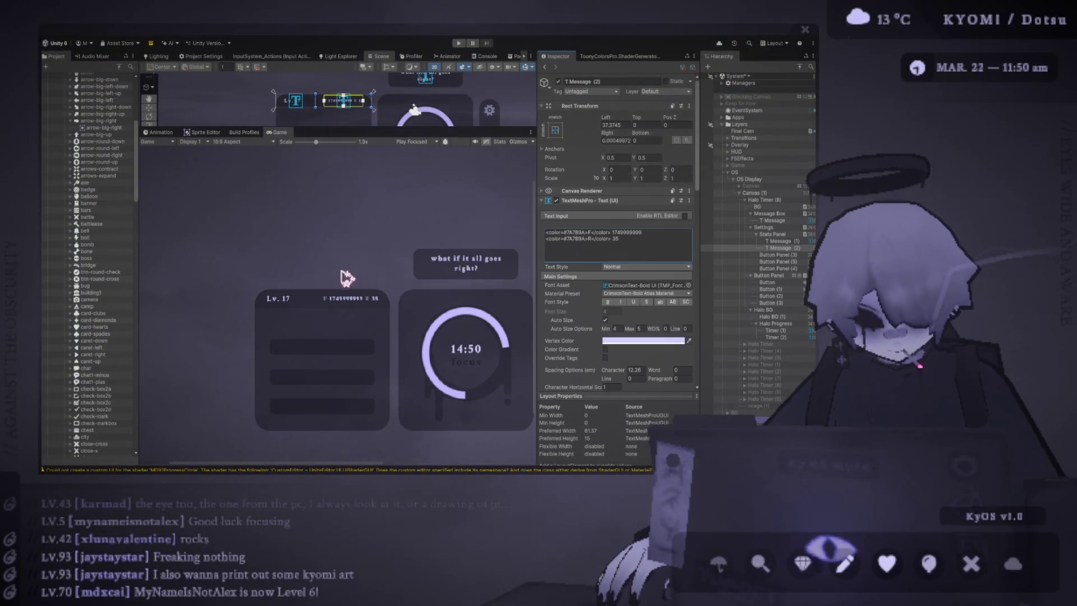
{"action": "scroll", "coordinate": [291, 212], "scroll_direction": "up", "scroll_amount": 1}
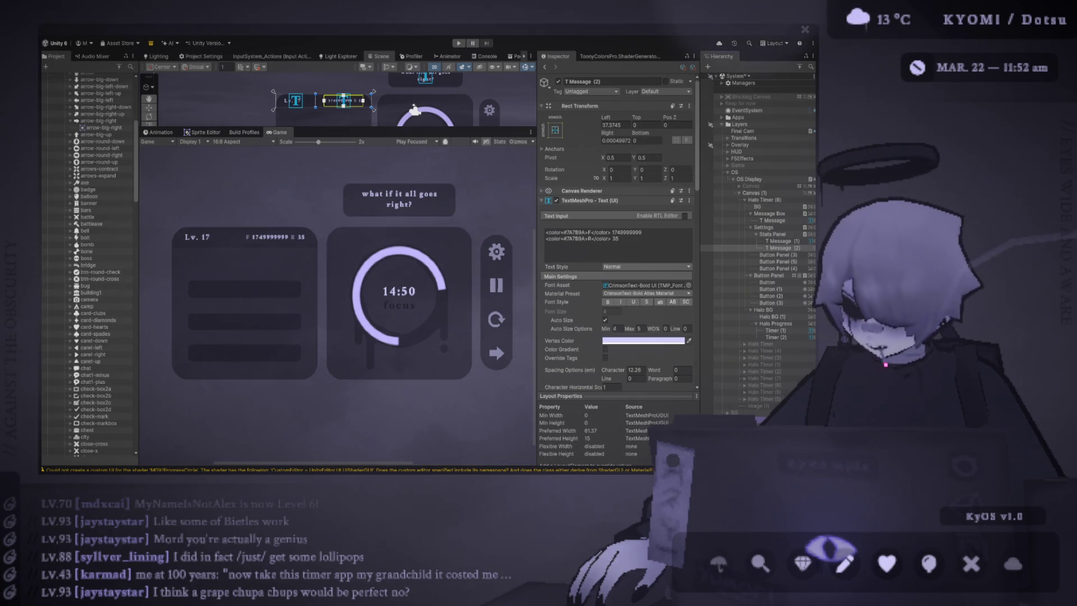
{"action": "left_click_drag", "start_coordinate": [415, 129], "coordinate": [415, 227]}
{"action": "key", "text": "f"}
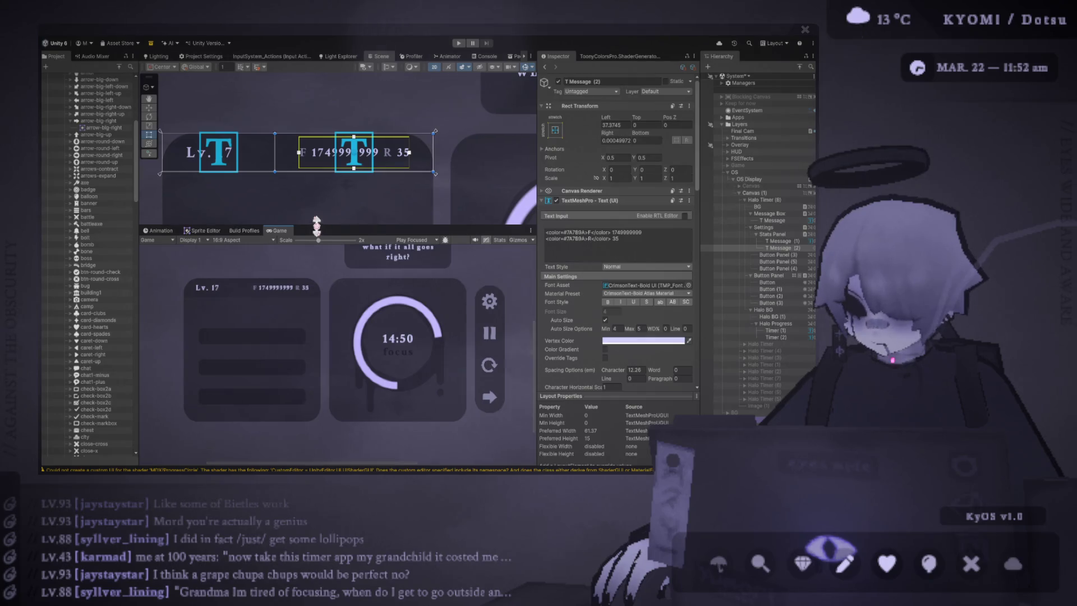
{"action": "left_click", "coordinate": [634, 233]}
Step: Shorten the F value to 174,999 and widen the stats text box slightly leftward
{"action": "left_click", "coordinate": [639, 232]}
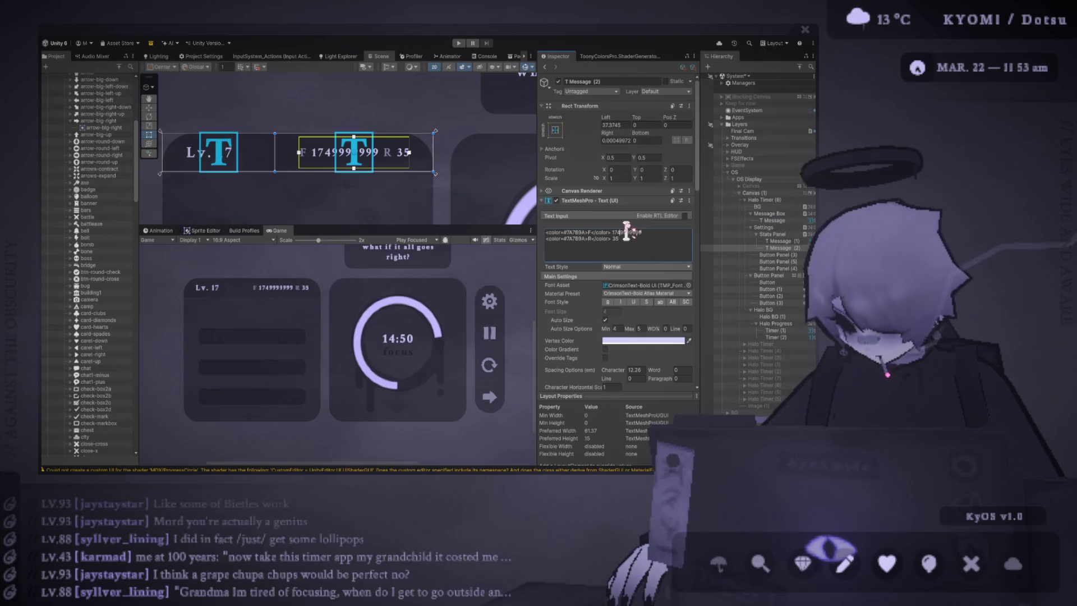
{"action": "type", "text": ","}
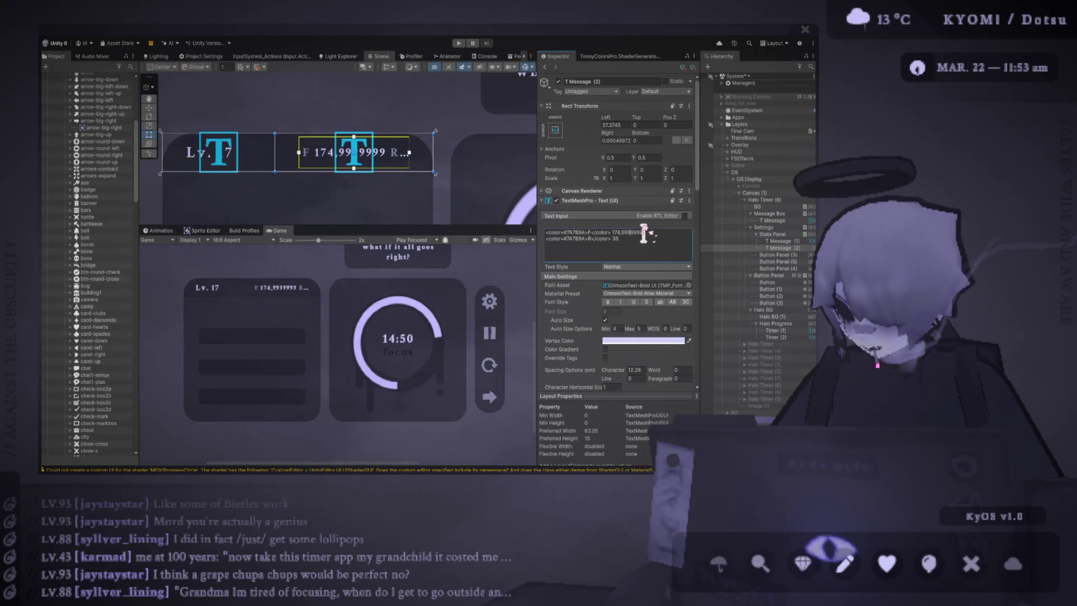
{"action": "key", "text": "Delete"}
{"action": "key", "text": "Delete"}
{"action": "key", "text": "Delete"}
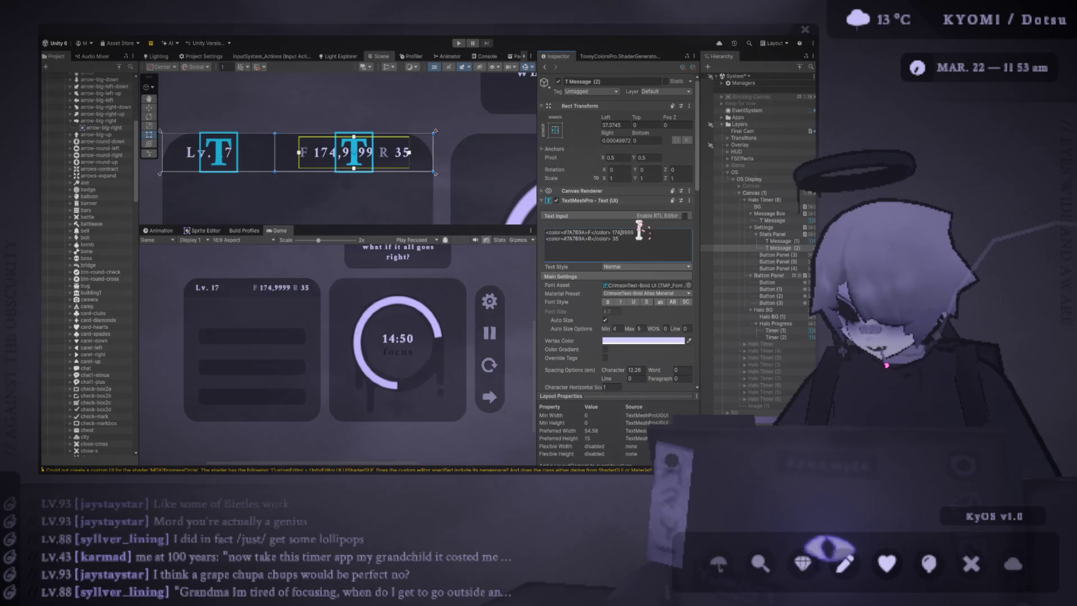
{"action": "double_click", "coordinate": [631, 230]}
{"action": "left_click", "coordinate": [632, 231]}
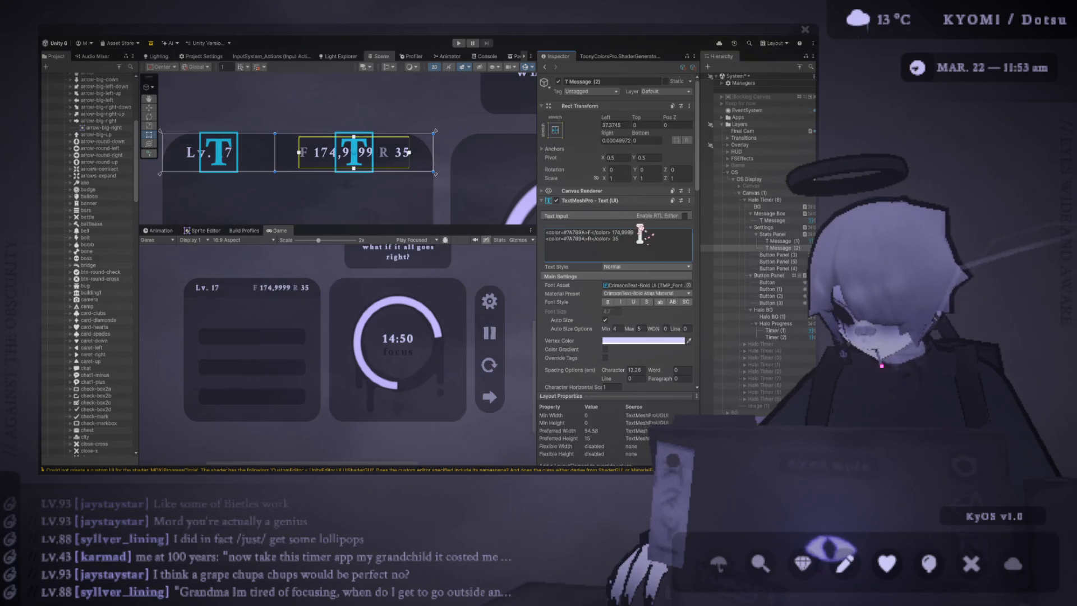
{"action": "key", "text": "BackSpace"}
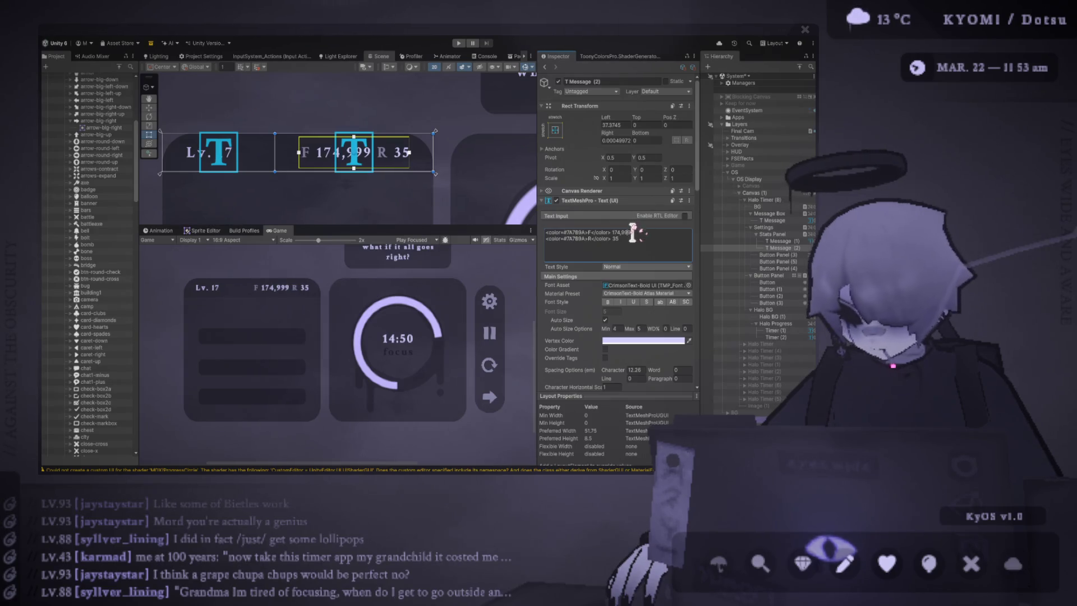
{"action": "left_click_drag", "start_coordinate": [275, 156], "coordinate": [270, 156]}
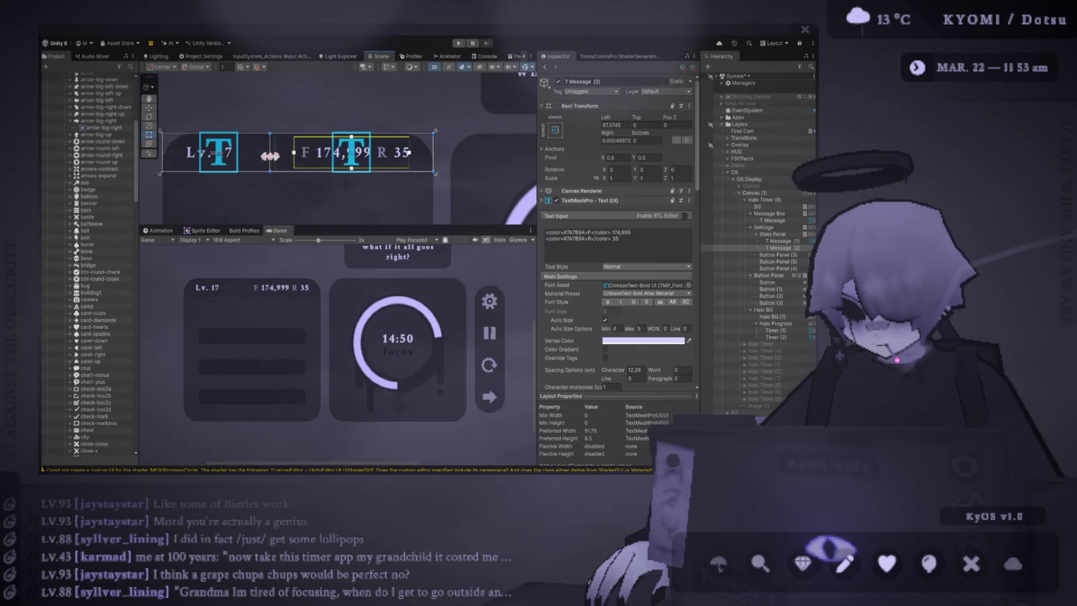
{"action": "left_click", "coordinate": [274, 162]}
Step: Select the Lv. 17 level label and widen its text box from the right edge
{"action": "left_click", "coordinate": [231, 163]}
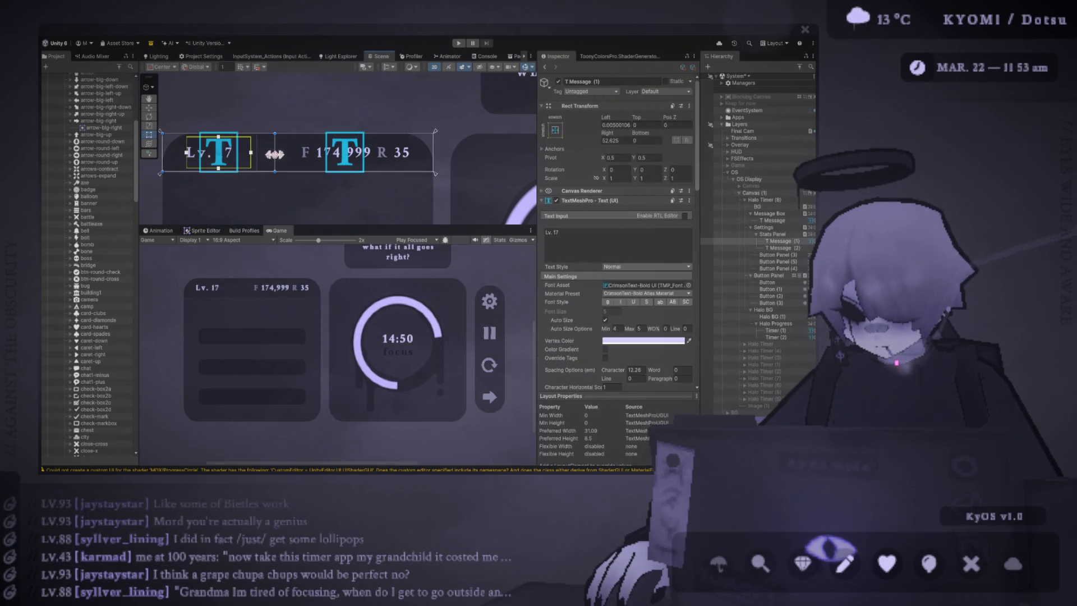
{"action": "left_click_drag", "start_coordinate": [259, 155], "coordinate": [306, 164]}
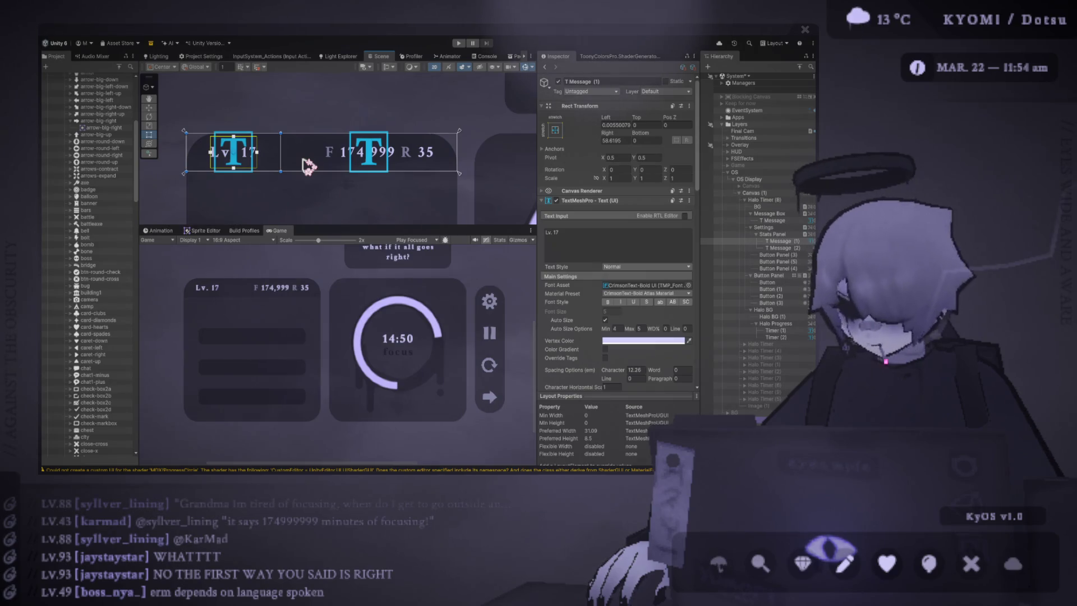
{"action": "mouse_move", "coordinate": [385, 223]}
{"action": "left_mouse_down"}
{"action": "mouse_move", "coordinate": [377, 183]}
{"action": "mouse_move", "coordinate": [372, 250]}
{"action": "mouse_move", "coordinate": [355, 264]}
{"action": "left_mouse_up"}
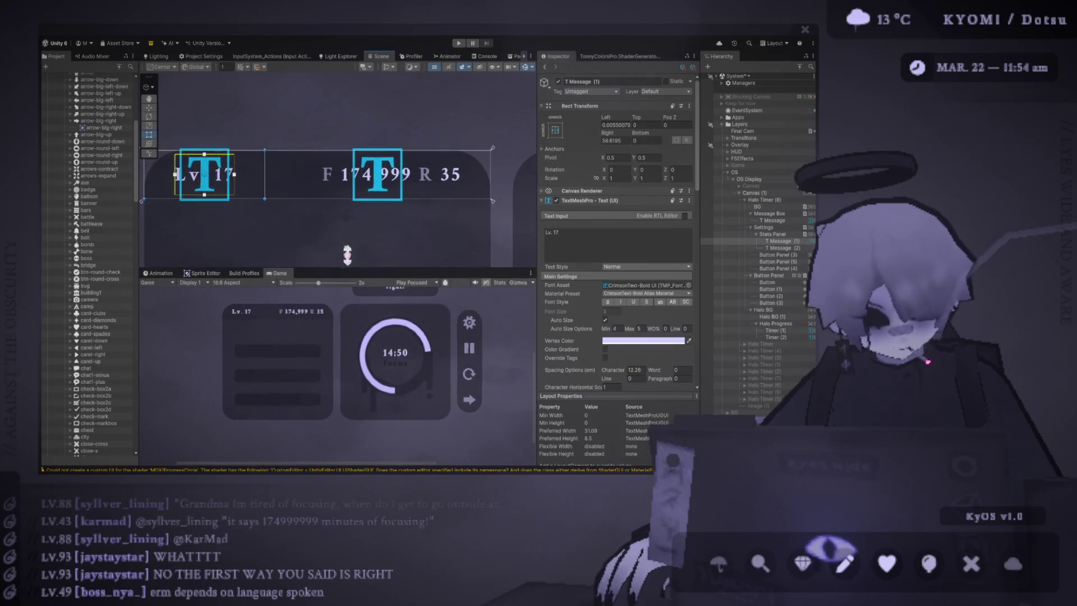
Step: Rebalance the Scene and Game view sizes and select the F/R stats text object, T Message (2)
{"action": "scroll", "coordinate": [292, 143], "scroll_direction": "down", "scroll_amount": 3}
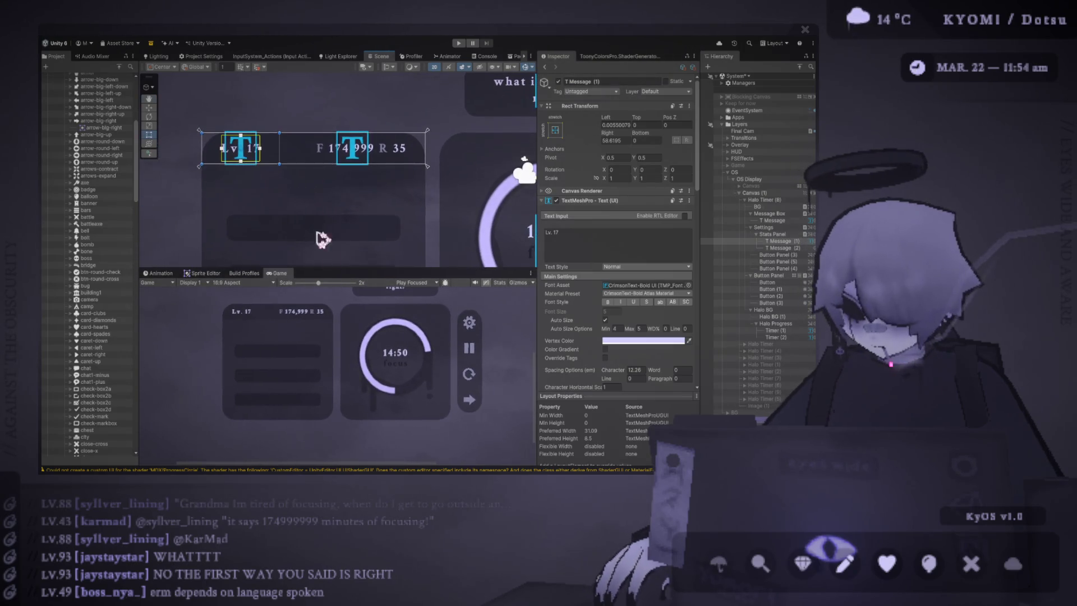
{"action": "left_click_drag", "start_coordinate": [334, 268], "coordinate": [337, 246]}
{"action": "left_click", "coordinate": [415, 166]}
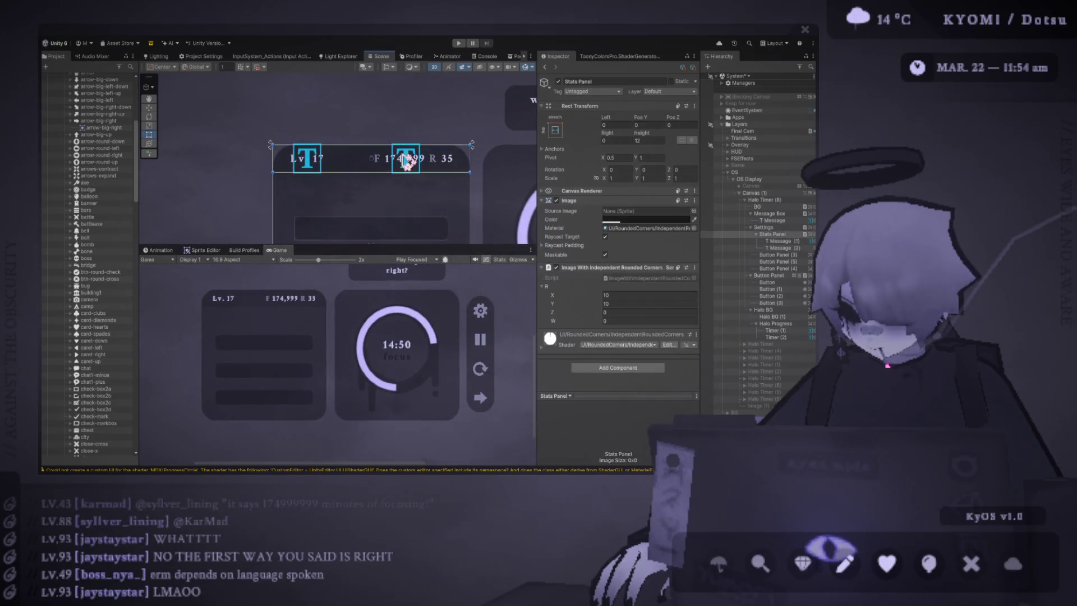
{"action": "left_click", "coordinate": [414, 166]}
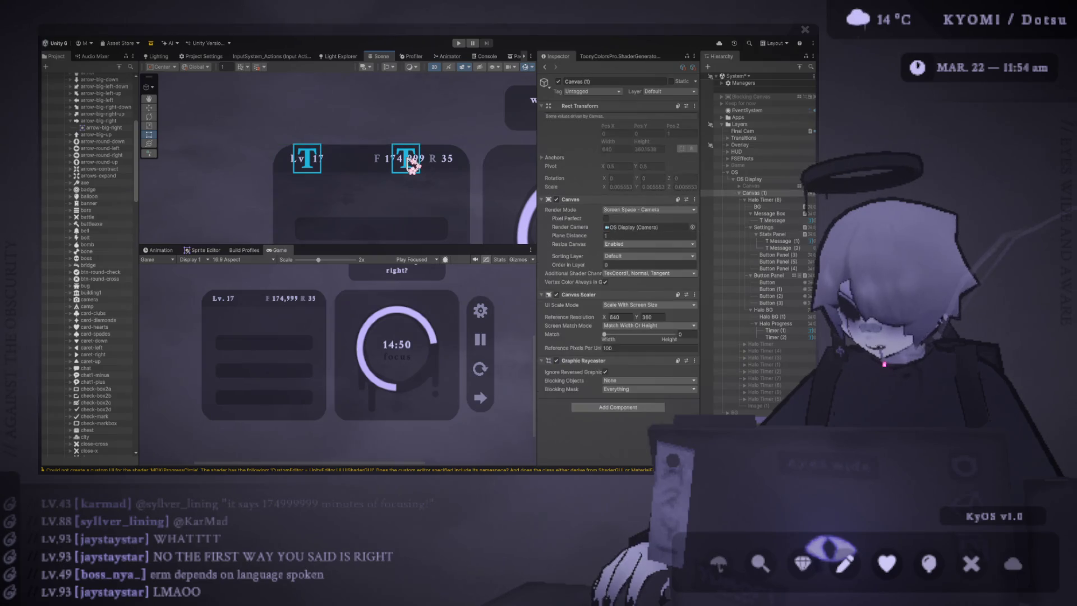
{"action": "left_click", "coordinate": [411, 162]}
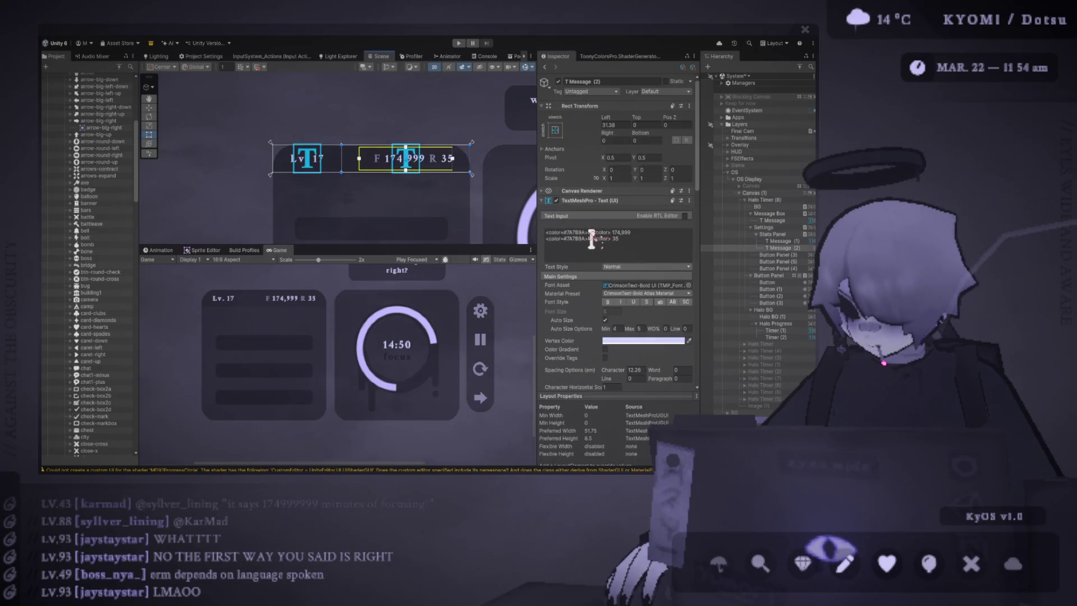
Step: Highlight the <color=#7A7B9A>R</color> markup line in the stats text, then select the Lv. 17 label
{"action": "left_click", "coordinate": [562, 238]}
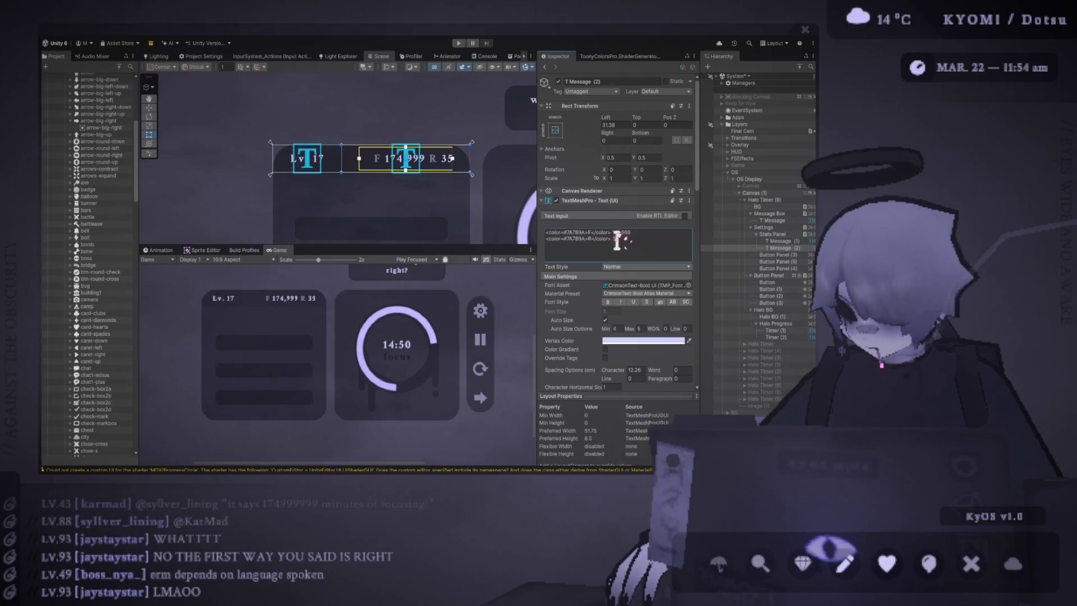
{"action": "key", "text": "ctrl+a"}
{"action": "left_click", "coordinate": [615, 235]}
{"action": "key", "text": "ctrl+a"}
{"action": "left_click", "coordinate": [615, 235]}
{"action": "left_click_drag", "start_coordinate": [615, 238], "coordinate": [539, 239]}
{"action": "key", "text": "ctrl+c"}
{"action": "left_click", "coordinate": [309, 165]}
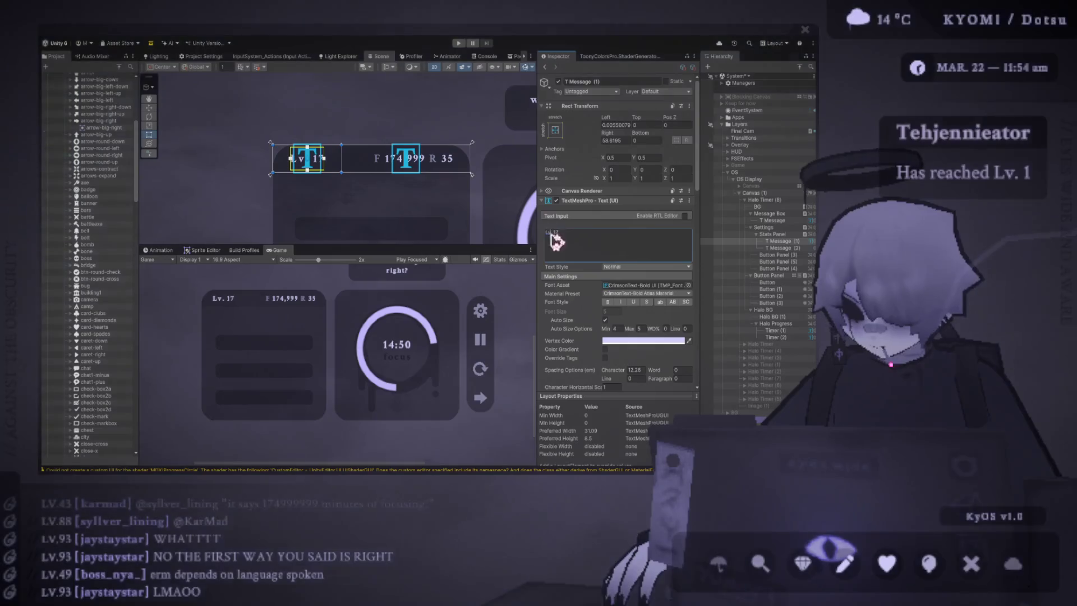
Step: Paste the #7A7B9A colour markup before Lv. 17 and replace its R with Lv
{"action": "left_click", "coordinate": [547, 232]}
{"action": "key", "text": "ctrl+v"}
{"action": "left_click", "coordinate": [618, 233]}
{"action": "key", "text": "BackSpace"}
{"action": "key", "text": "BackSpace"}
{"action": "key", "text": "BackSpace"}
{"action": "key", "text": "BackSpace"}
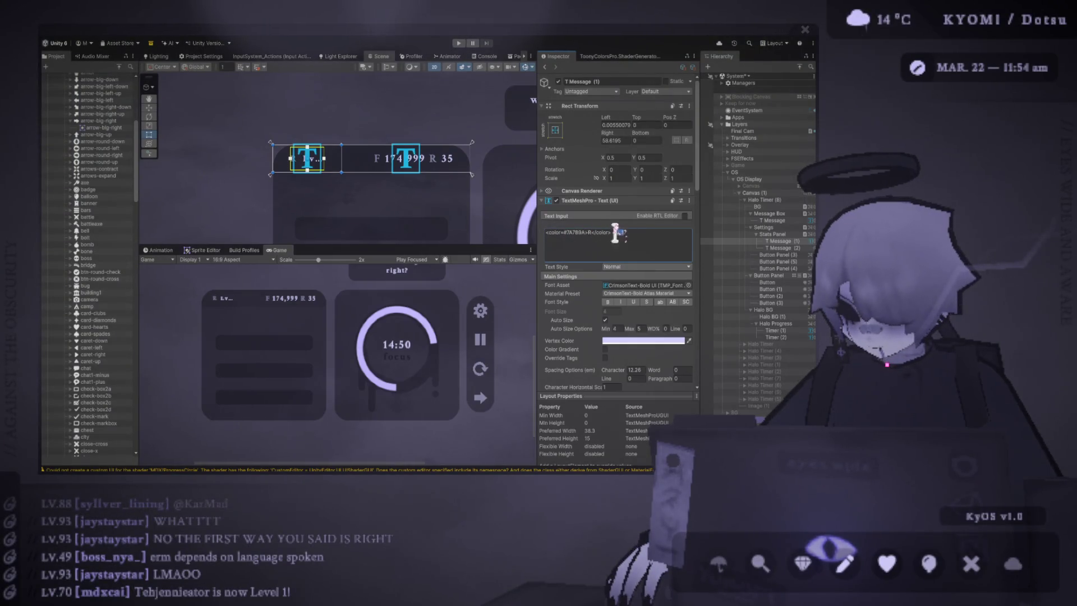
{"action": "type", "text": "17"}
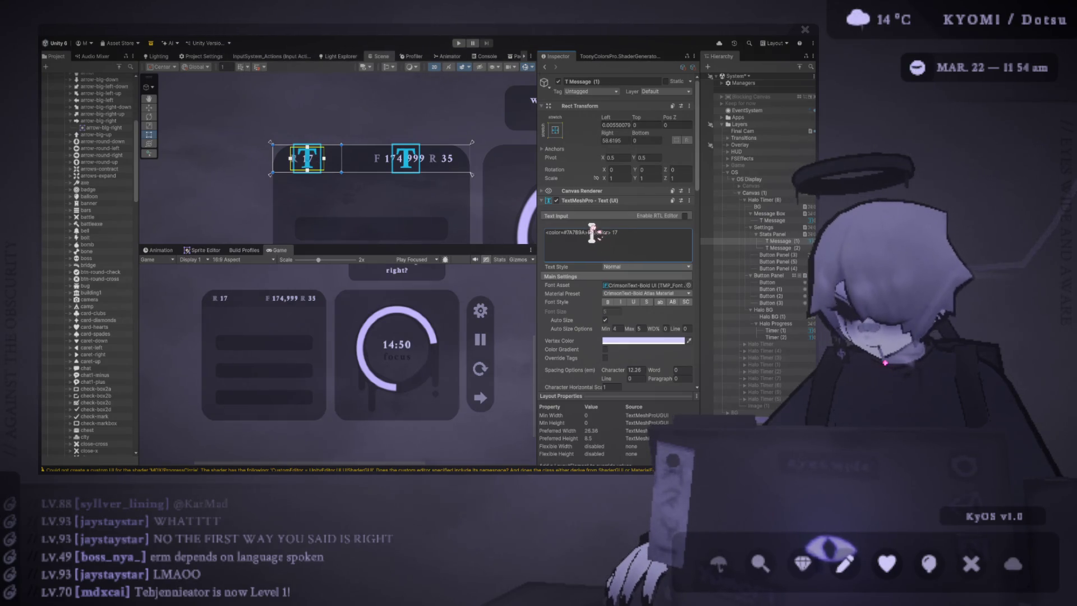
{"action": "type", "text": "Lv."}
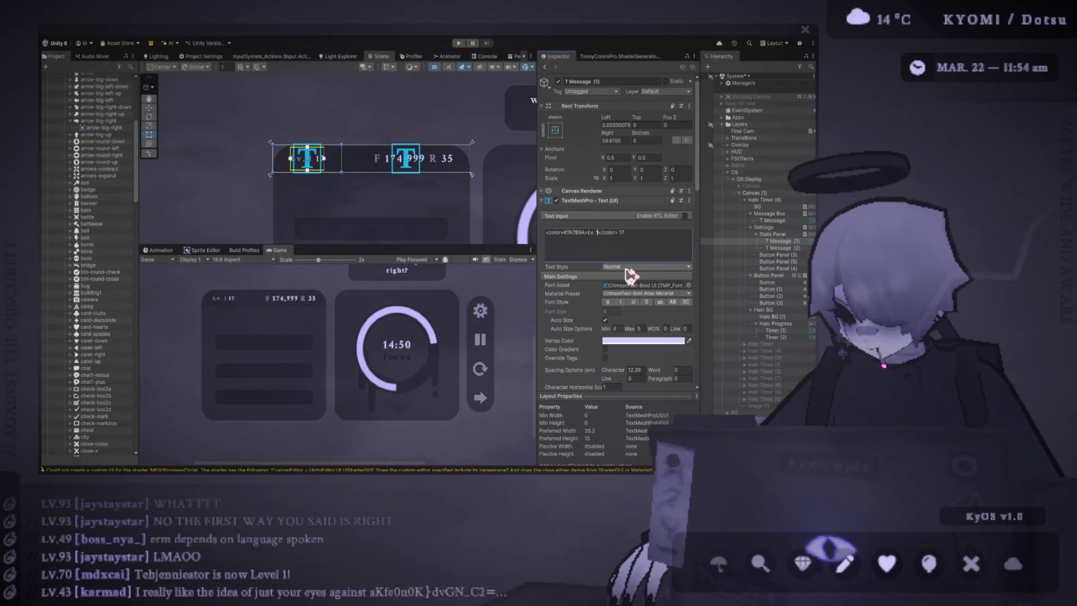